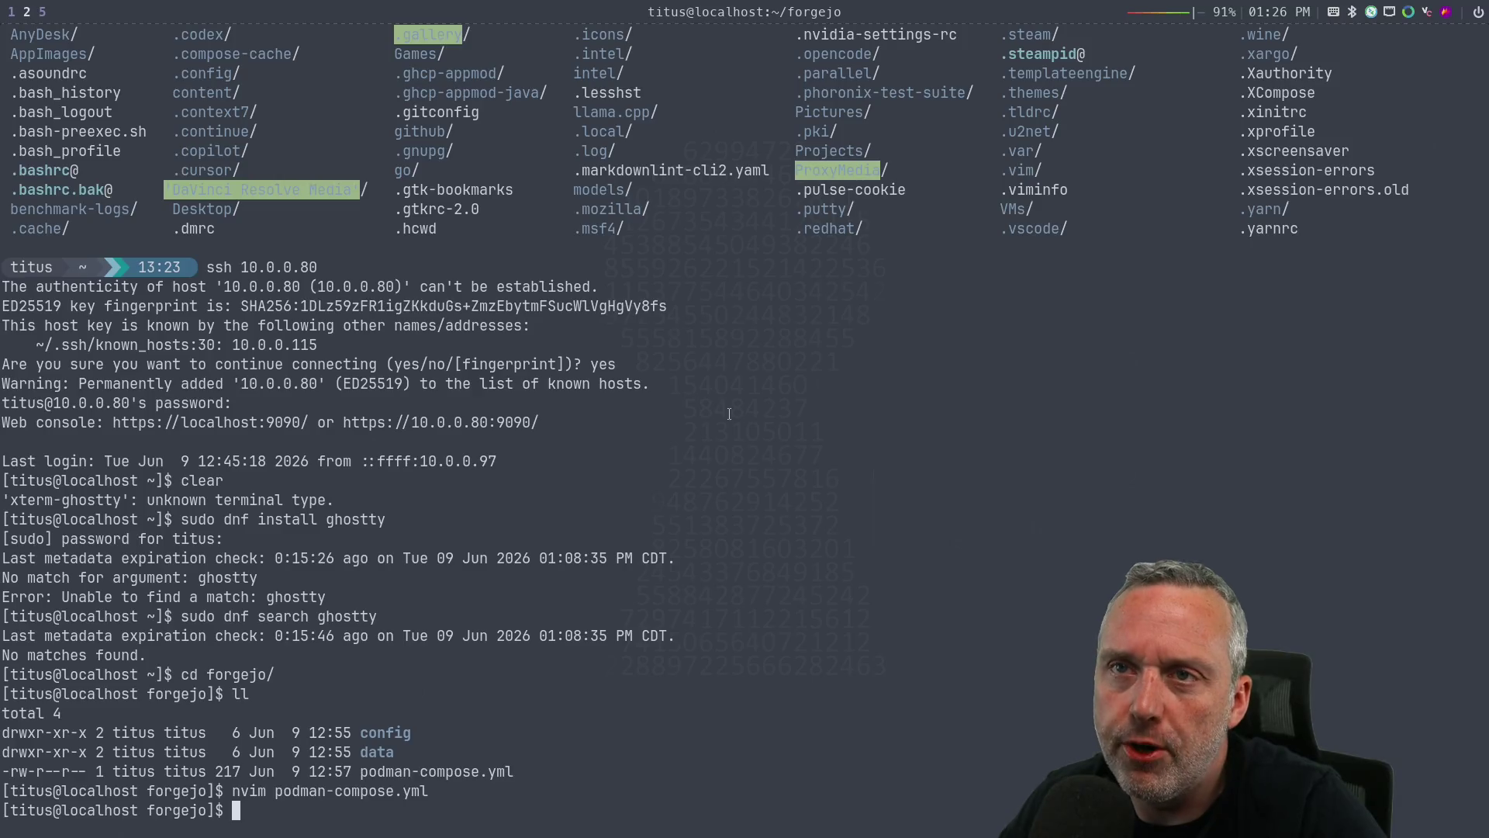
# Step: Ask Odysseus Chat 'What is the default firewall on Rocky Linux 10?'
pyautogui.press('super+1')
pyautogui.click(1191, 41)
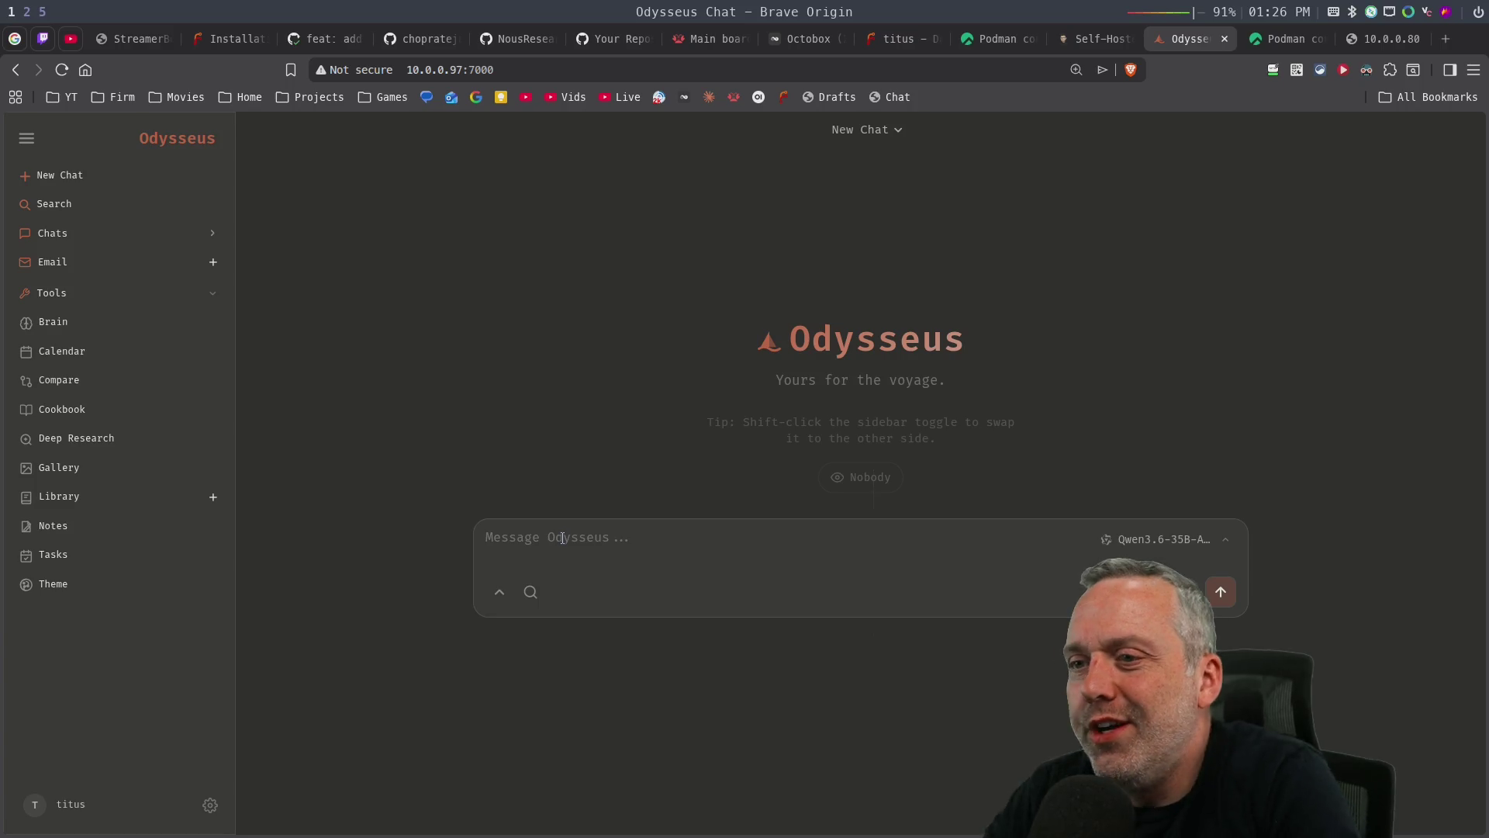
pyautogui.write('What is the default firewall on Rocky Linux 10?')
pyautogui.press('Return')
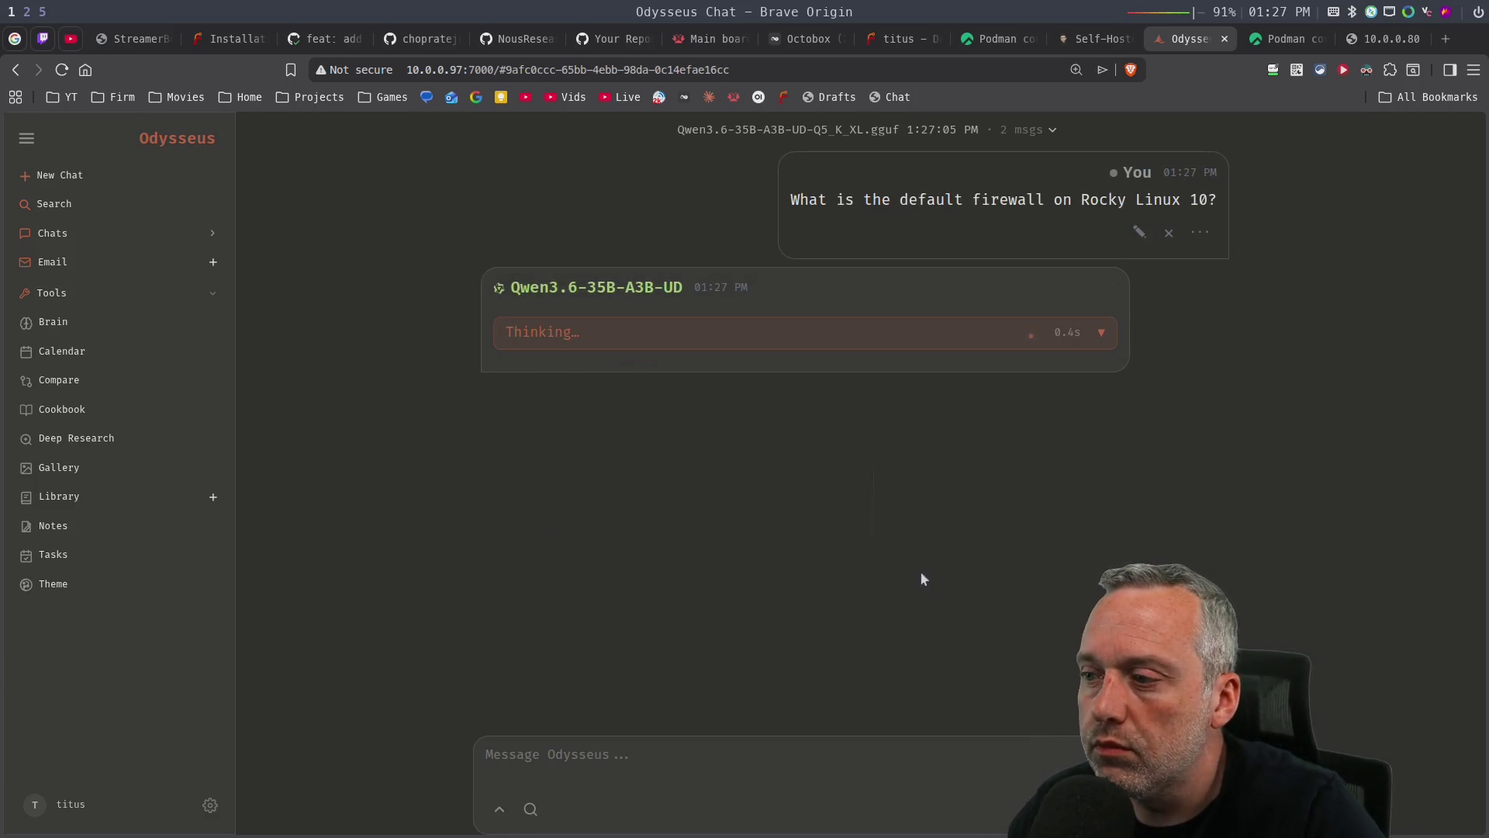
# Step: Turn on web search and resend the firewall question so the answer uses it
pyautogui.click(531, 810)
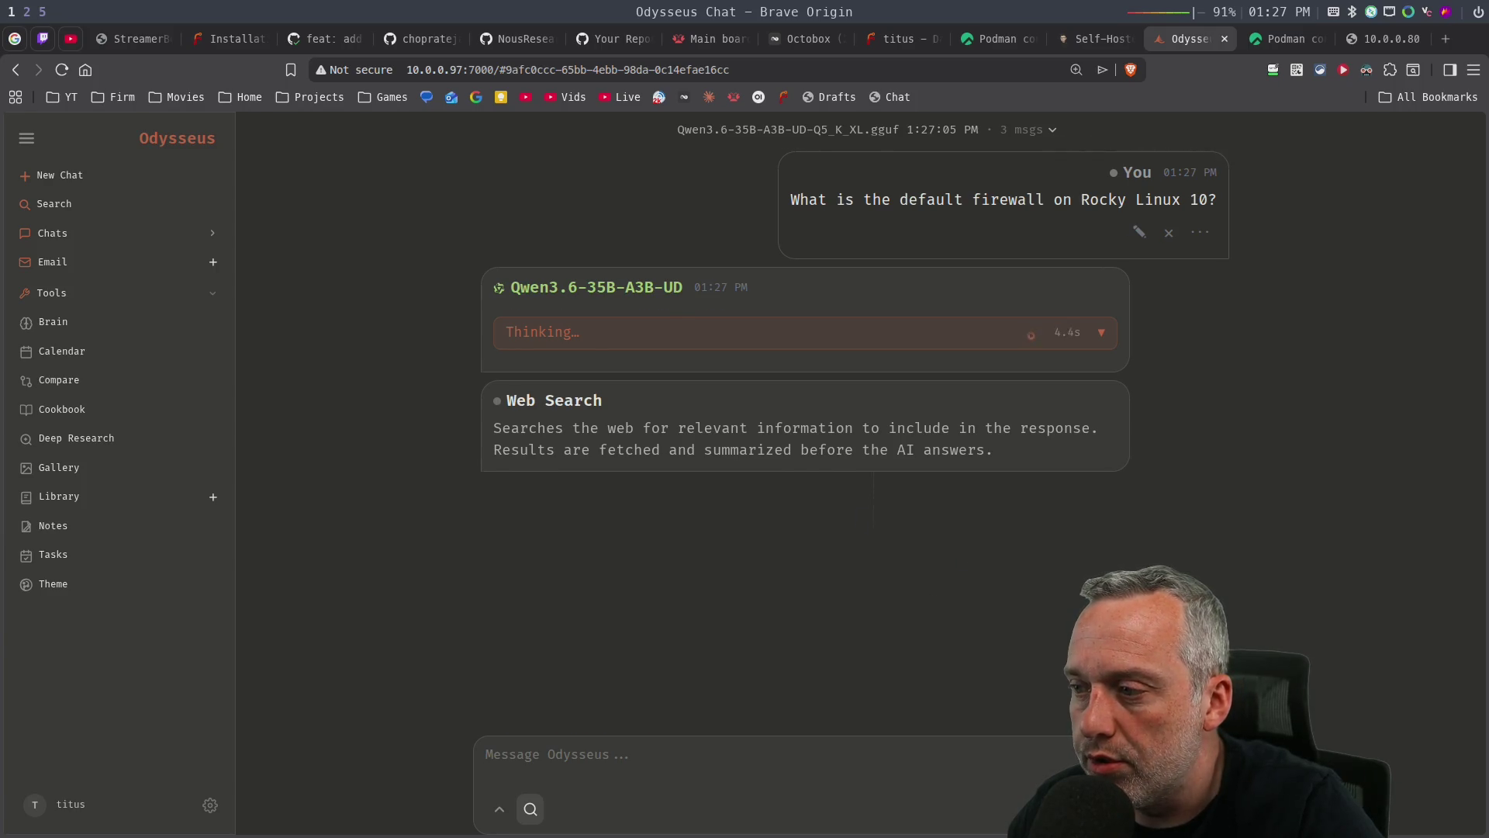
pyautogui.click(1138, 232)
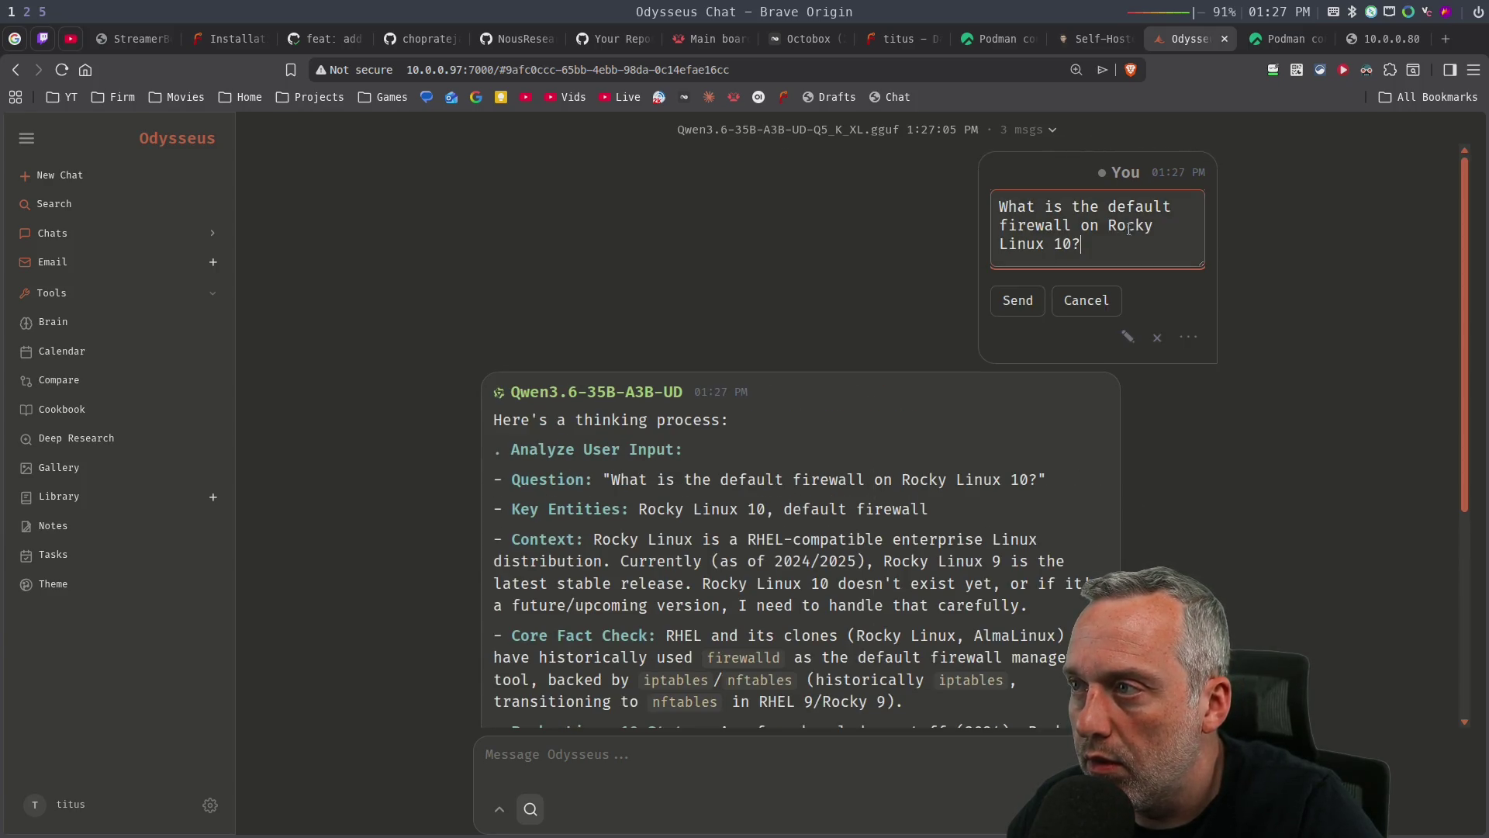
pyautogui.click(1018, 300)
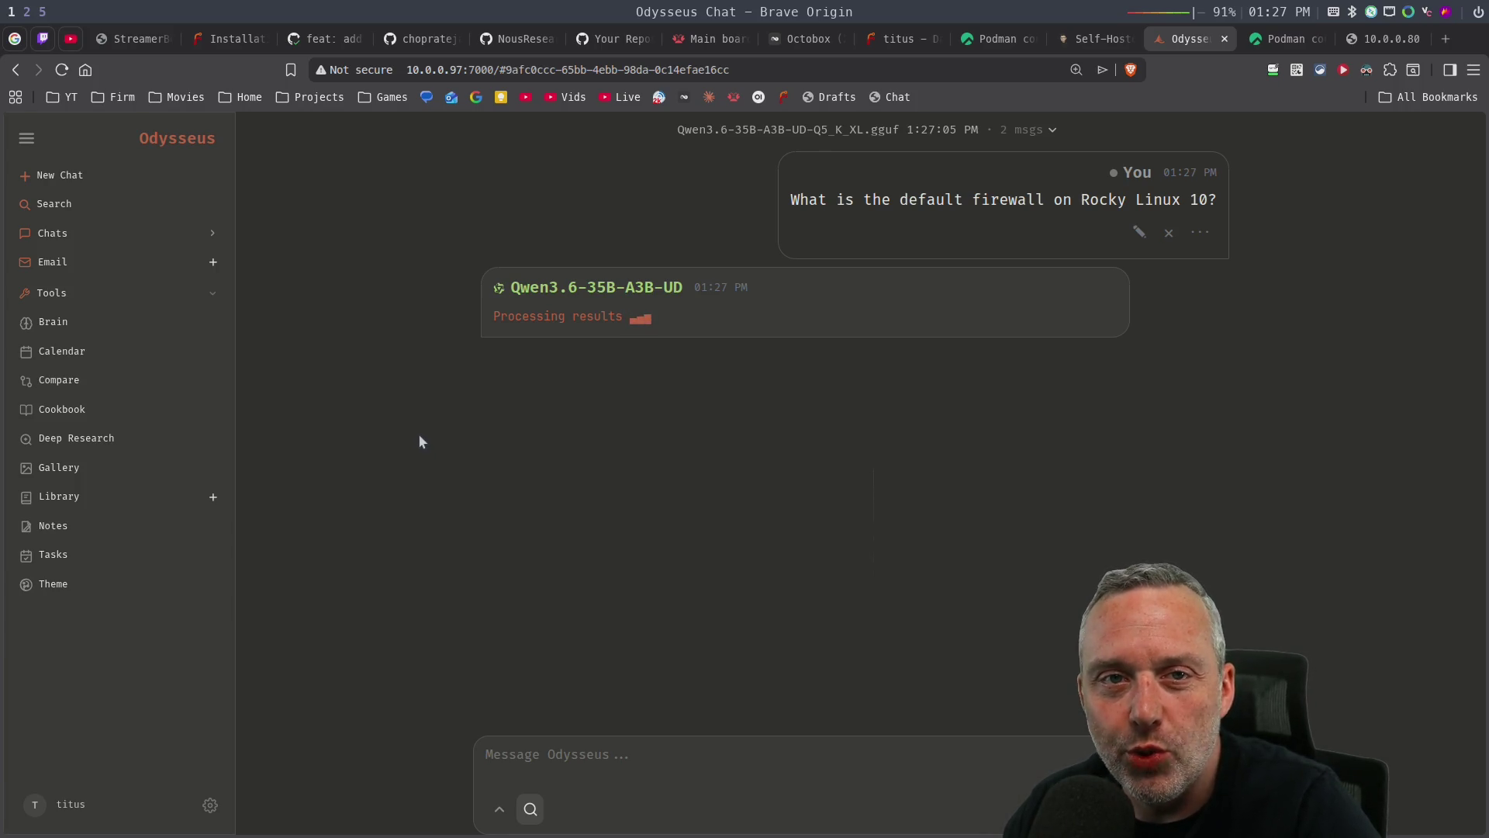
pyautogui.press('super+2')
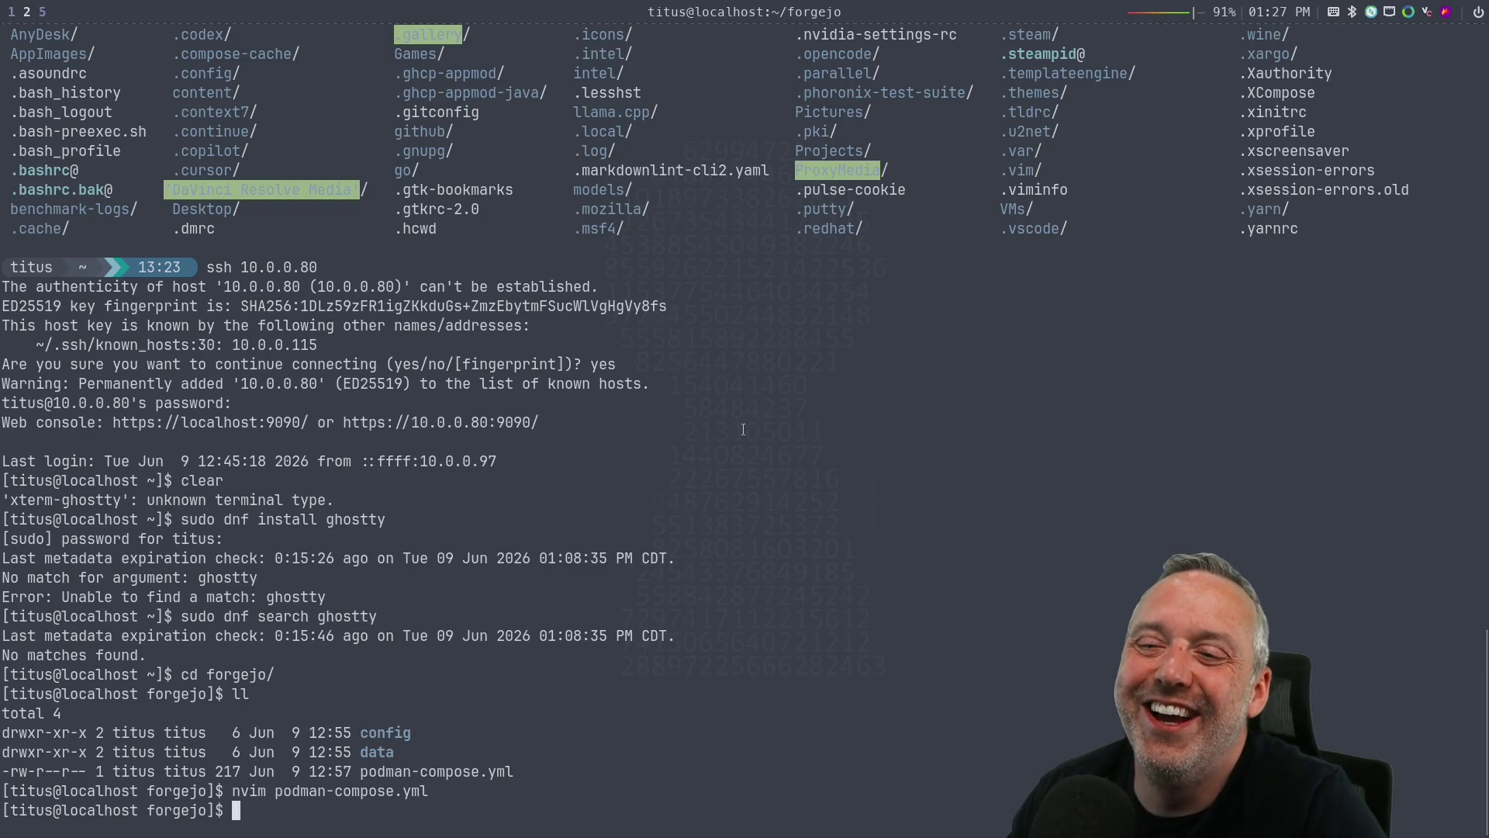
# Step: Check the status of firewalld.service on the server
pyautogui.write('systemctl status')
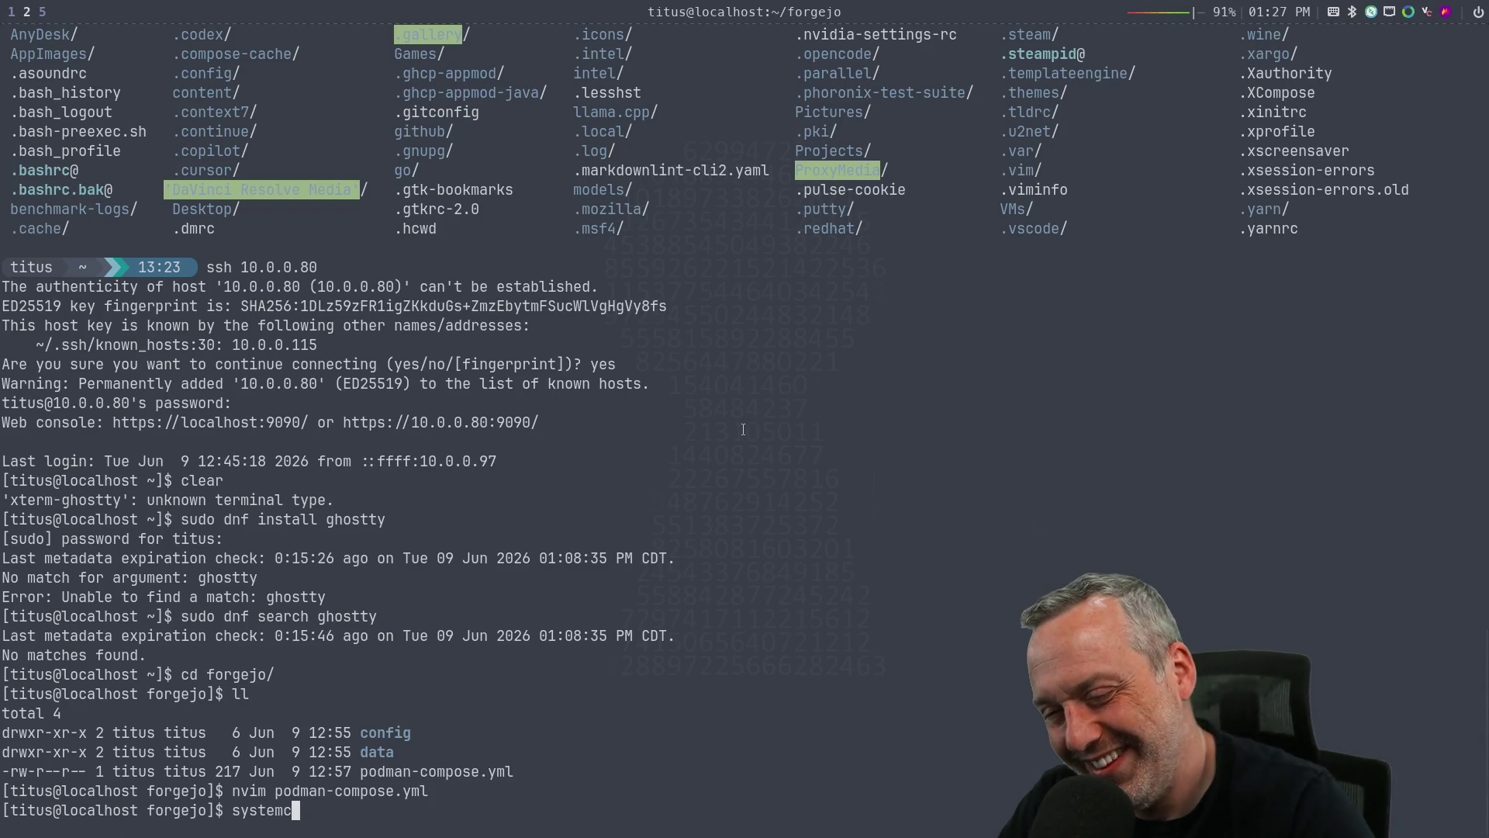
pyautogui.write(' firewall')
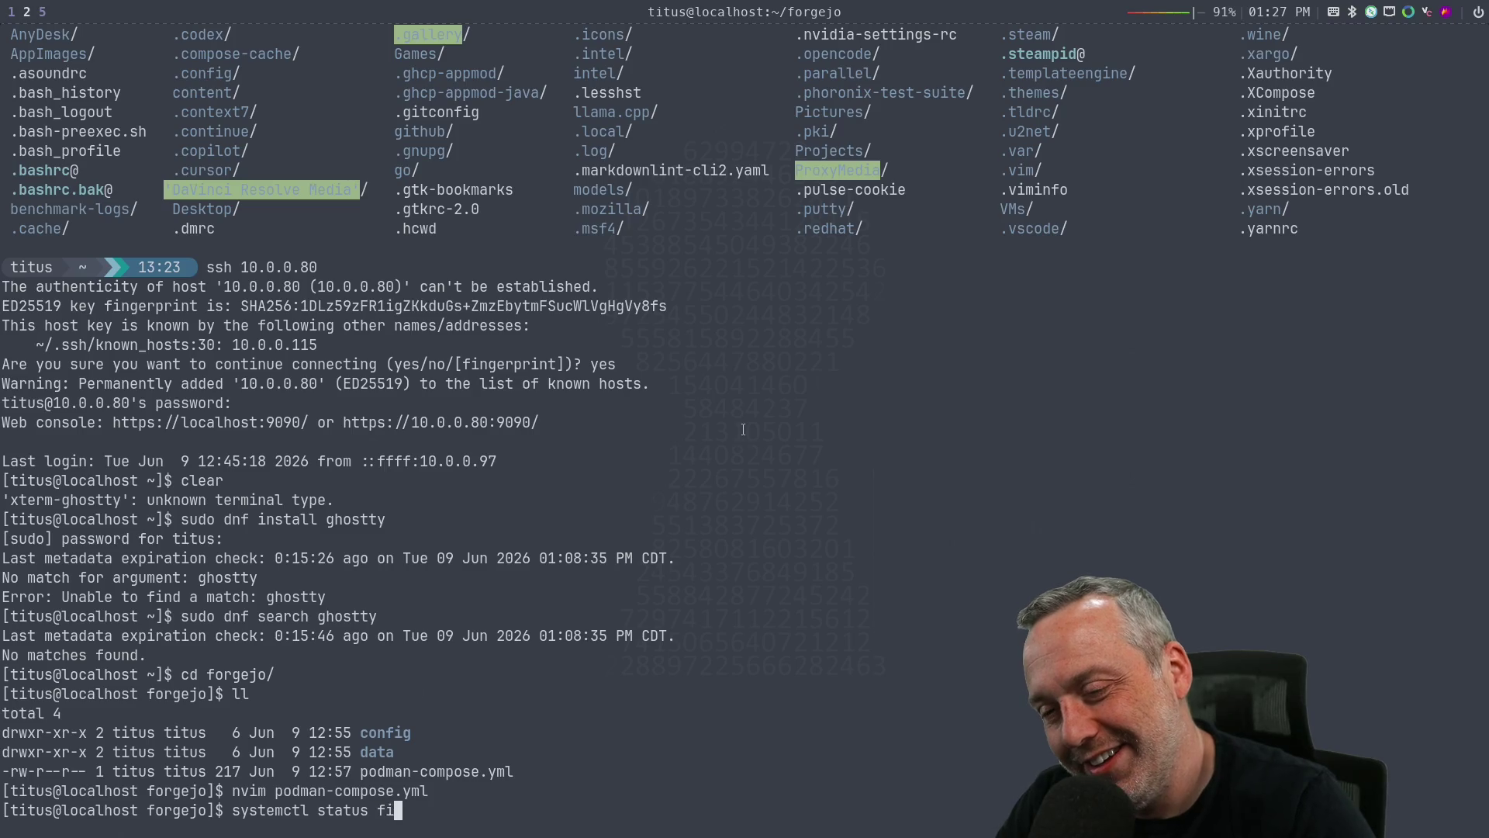
pyautogui.press('Tab')
pyautogui.press('Return')
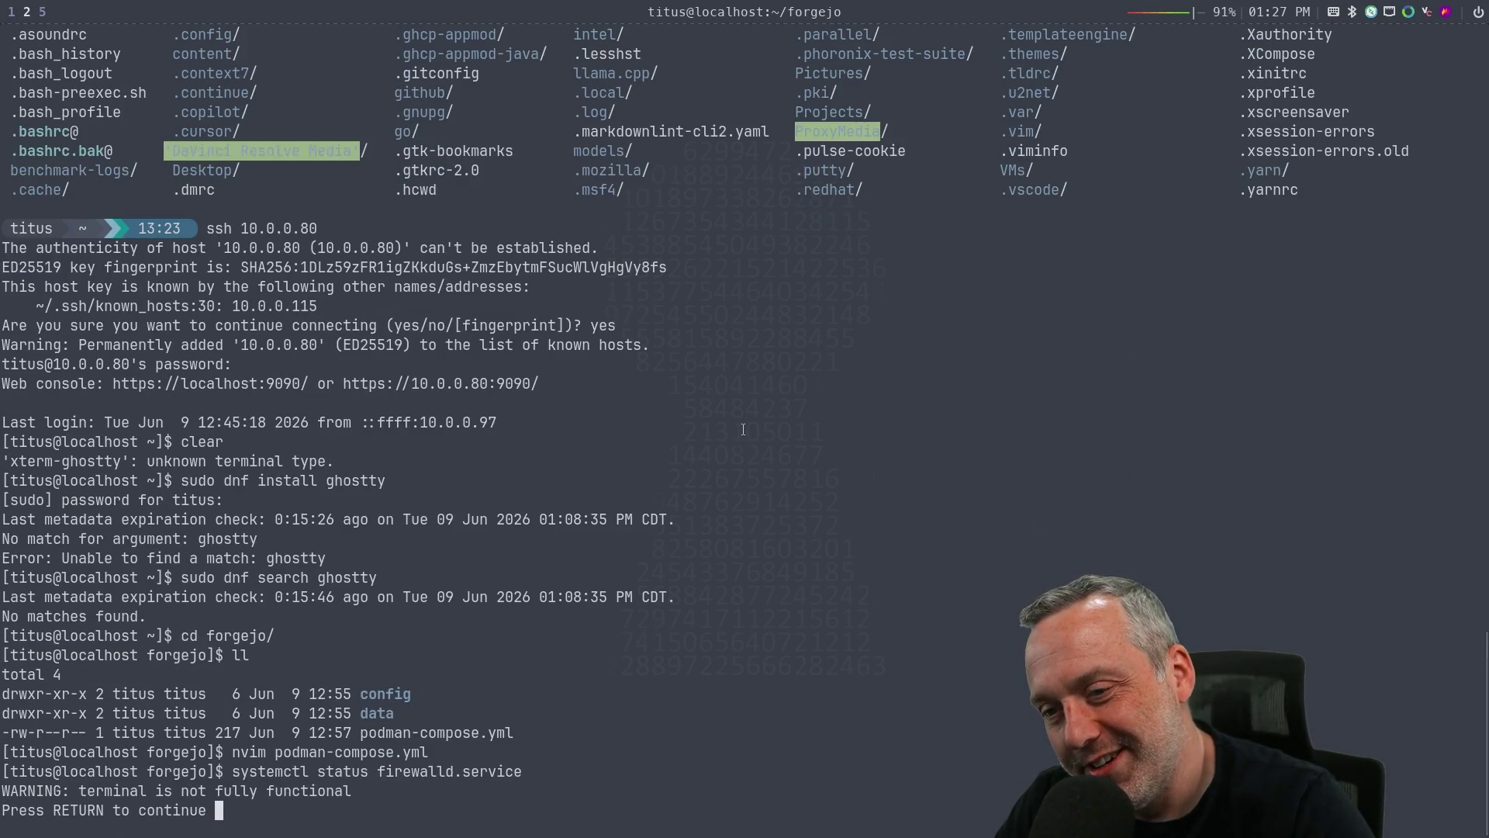
pyautogui.press('Return')
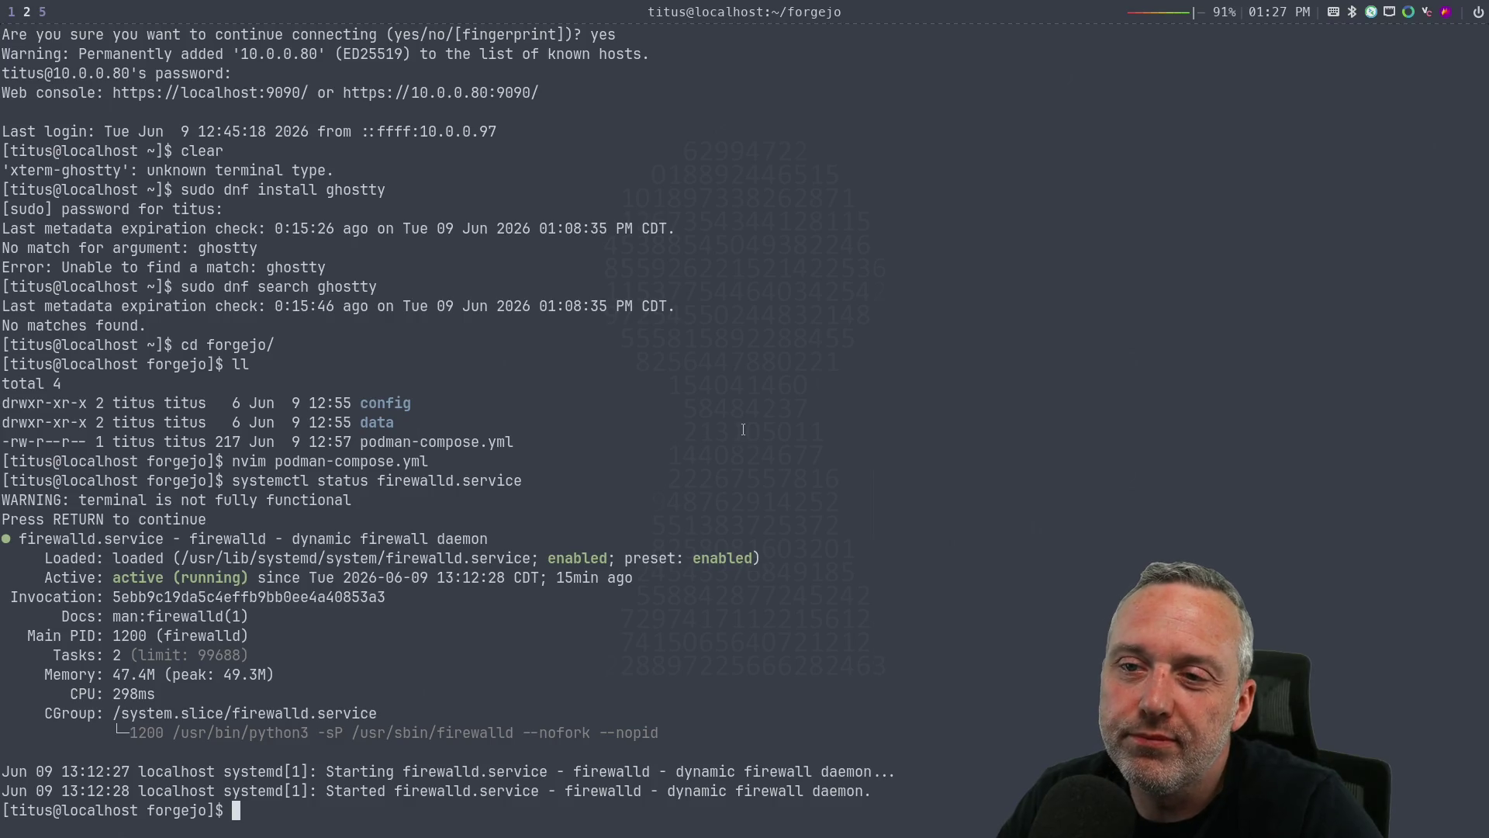
# Step: Disable and stop firewalld with sudo systemctl, then recheck its status shows inactive (dead)
pyautogui.write('sudo systemc')
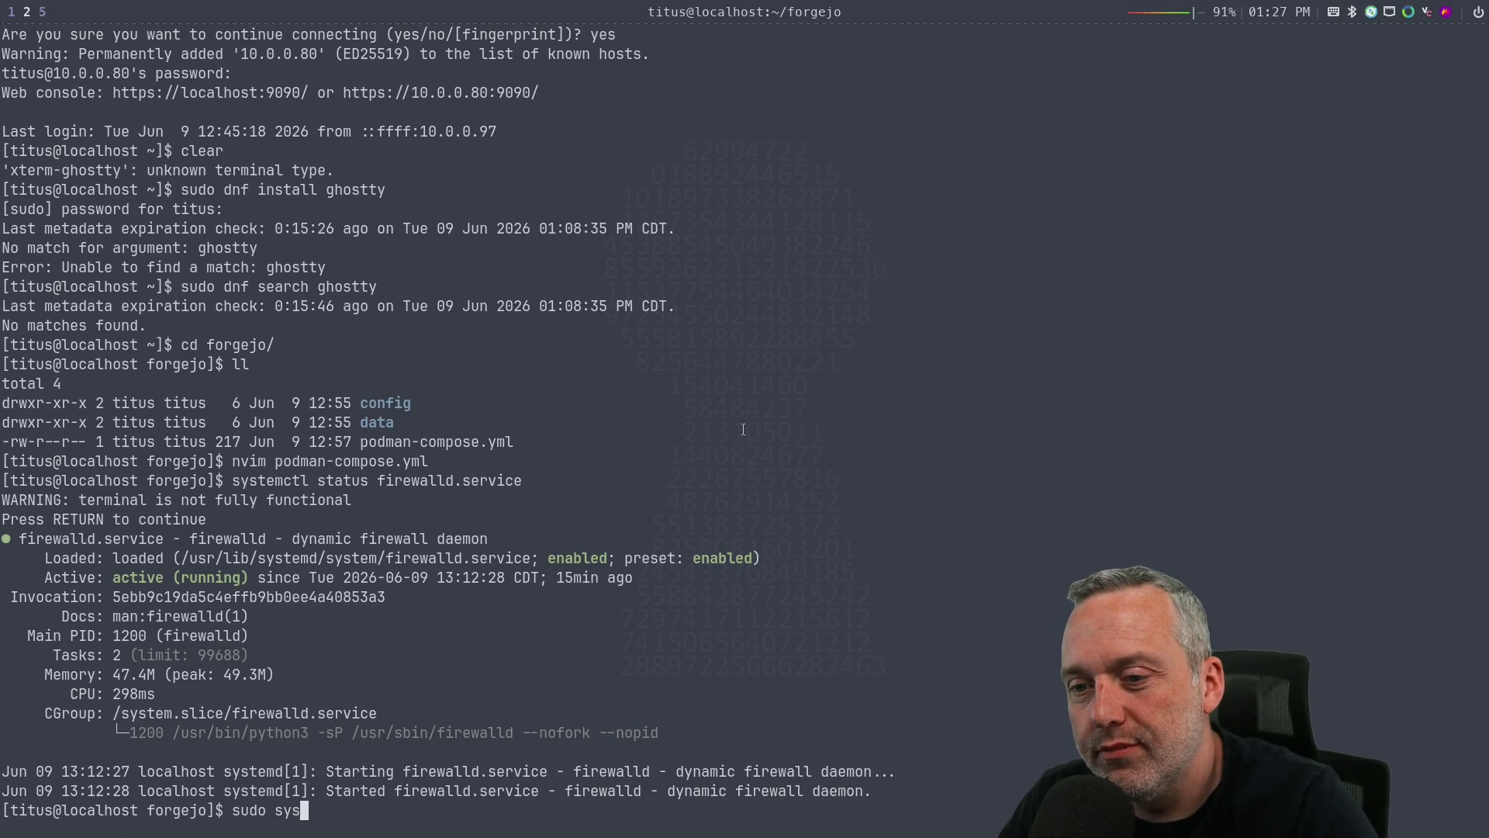
pyautogui.write('tl disable ')
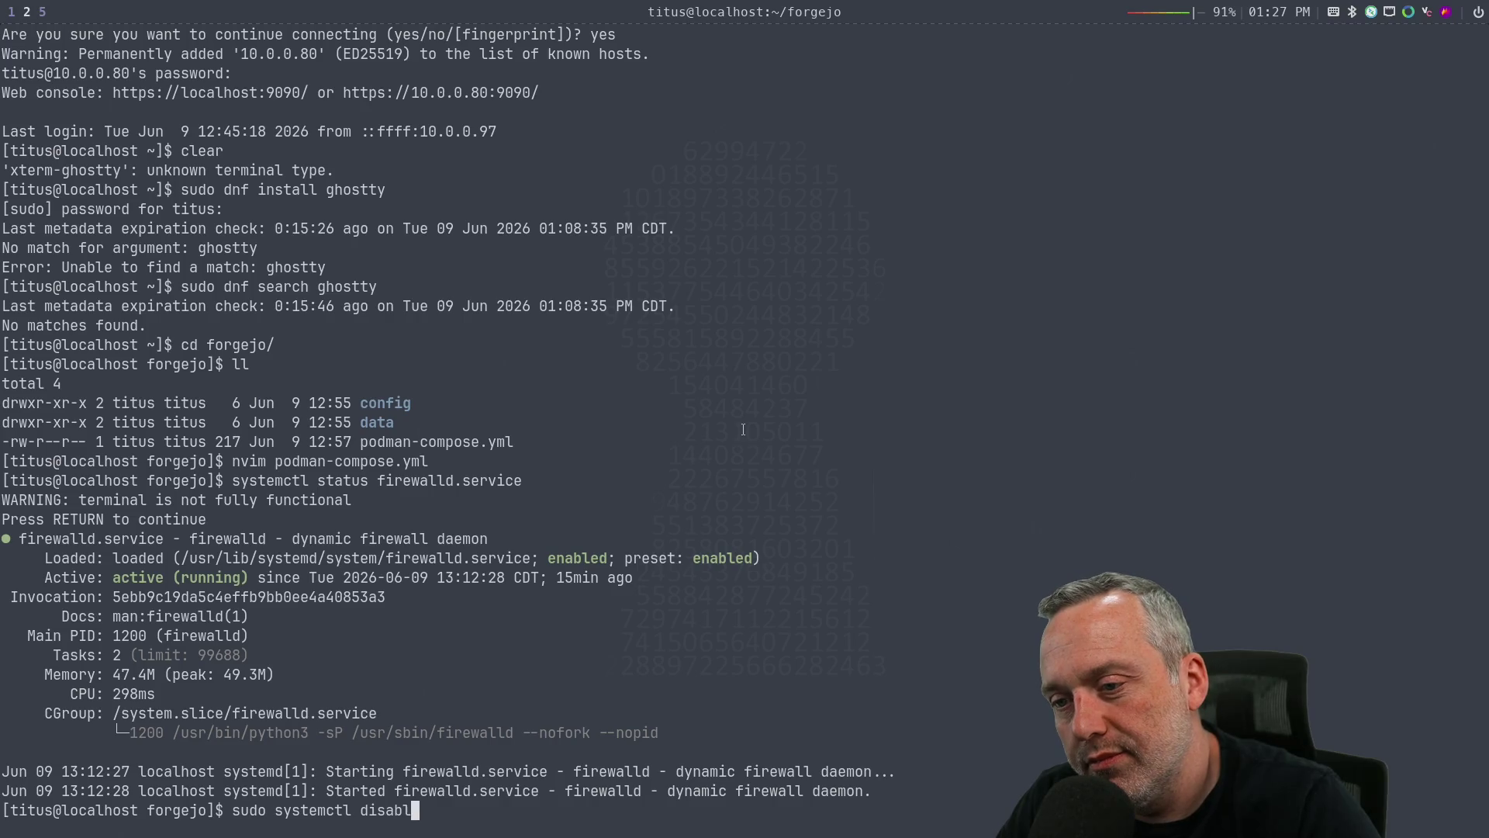
pyautogui.write('firewalld')
pyautogui.press('Return')
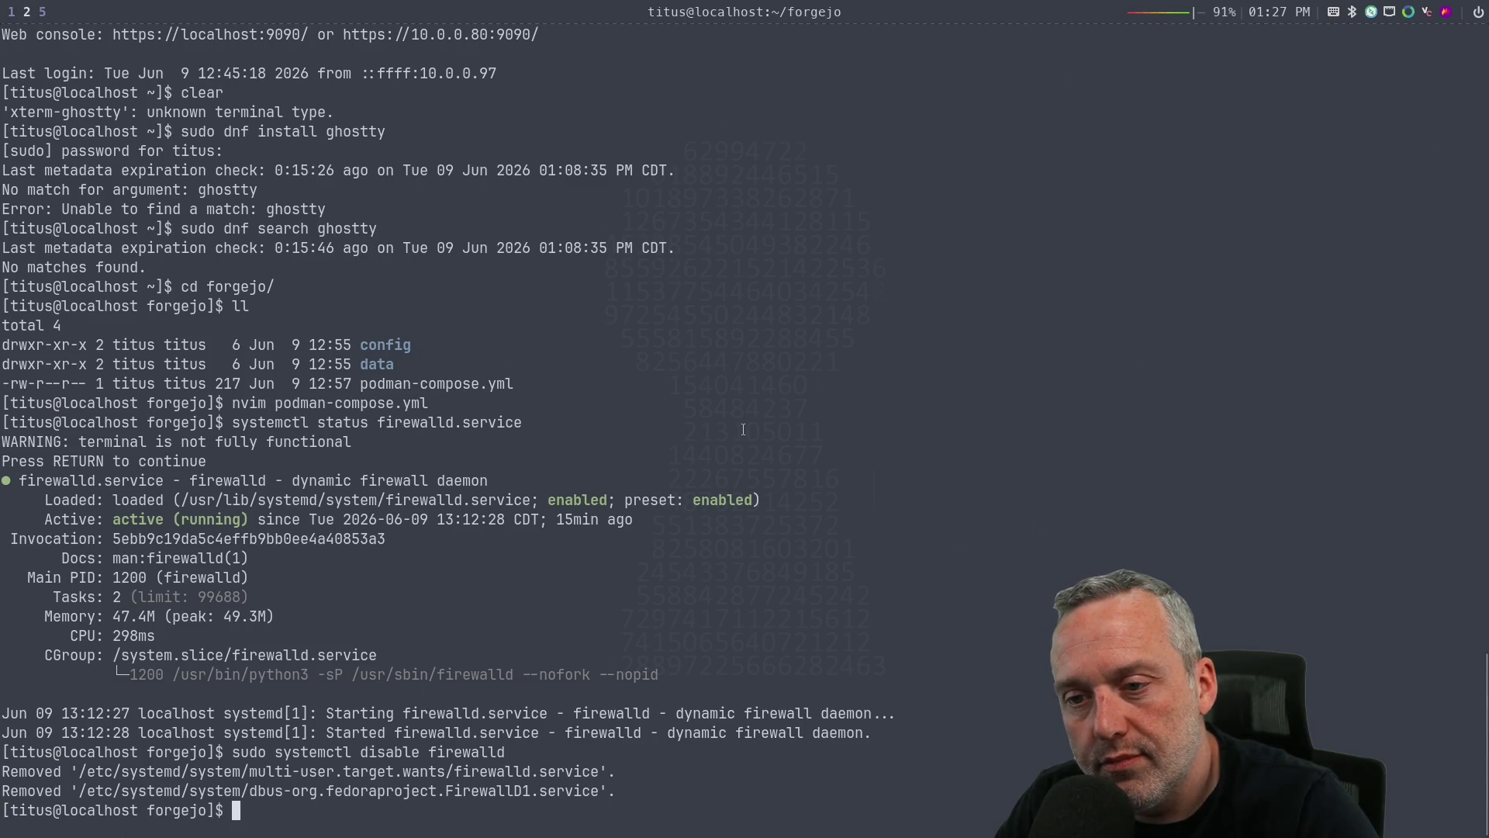
pyautogui.write('sudo systemctl')
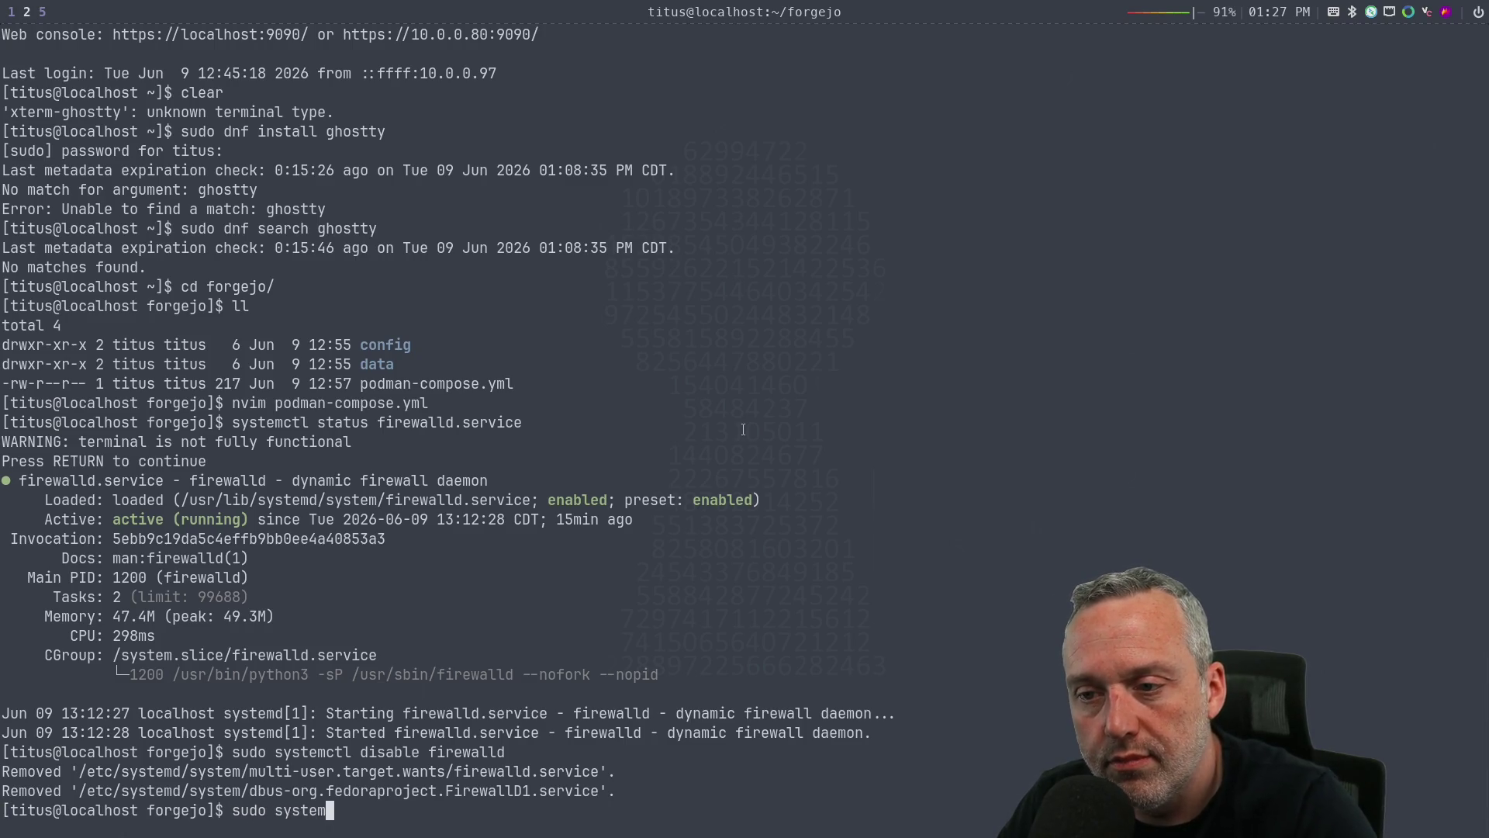
pyautogui.write(' stop firewalld')
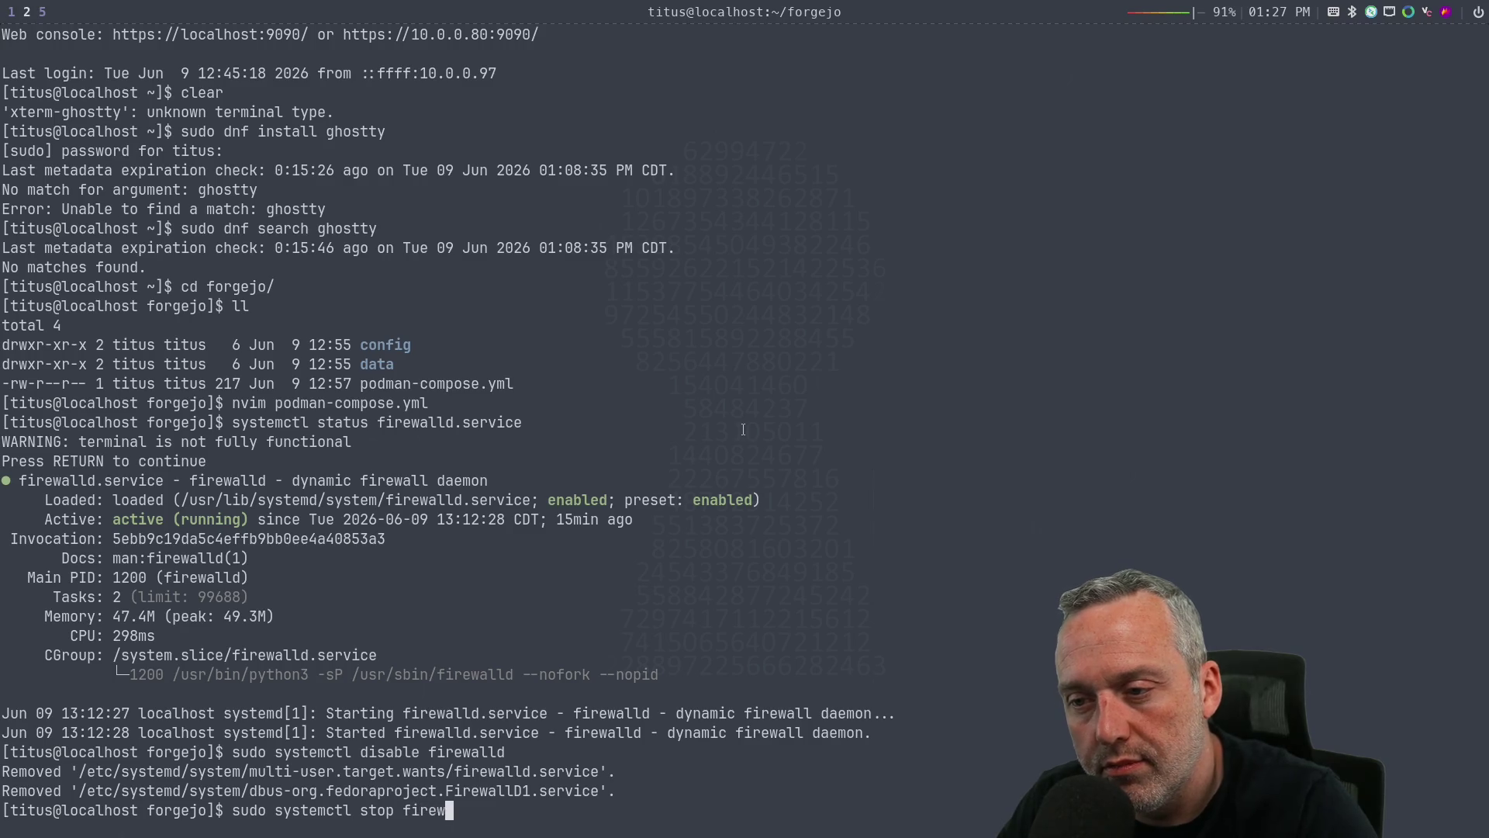
pyautogui.press('Return')
pyautogui.press('Up')
pyautogui.press('Up')
pyautogui.press('Up')
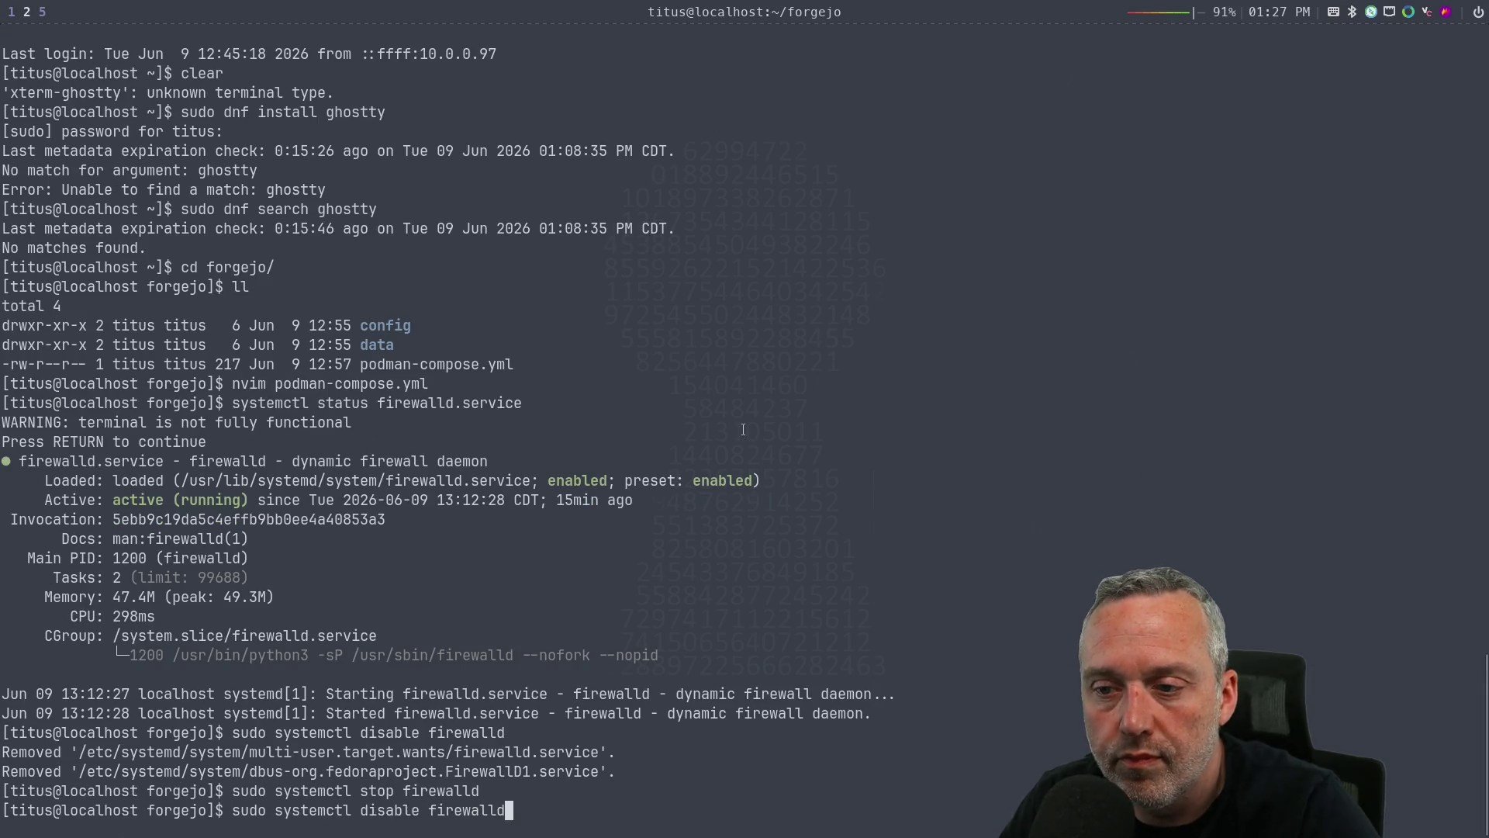
pyautogui.press('Return')
pyautogui.press('Return')
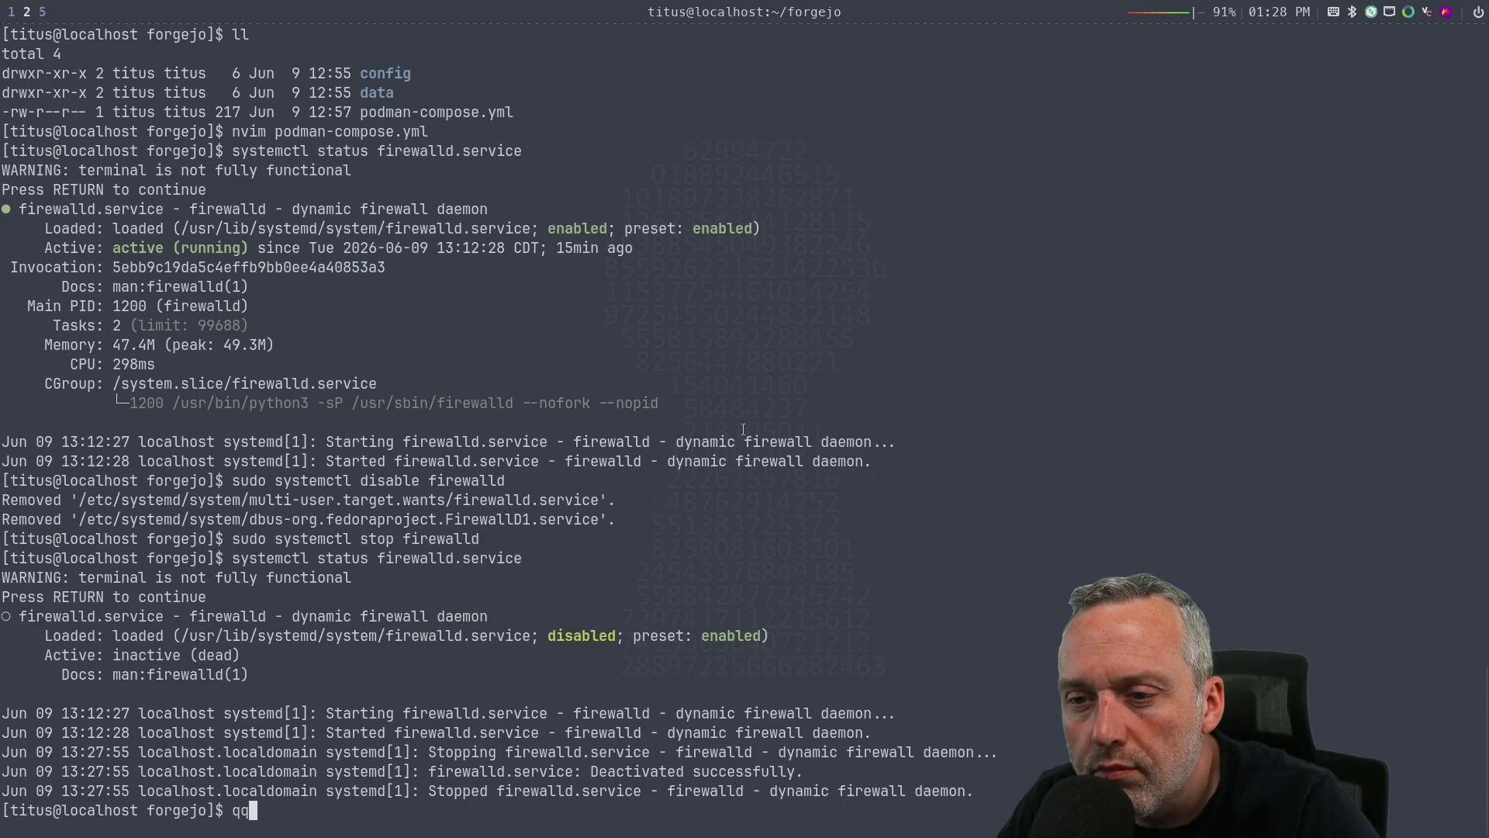
pyautogui.press('super+1')
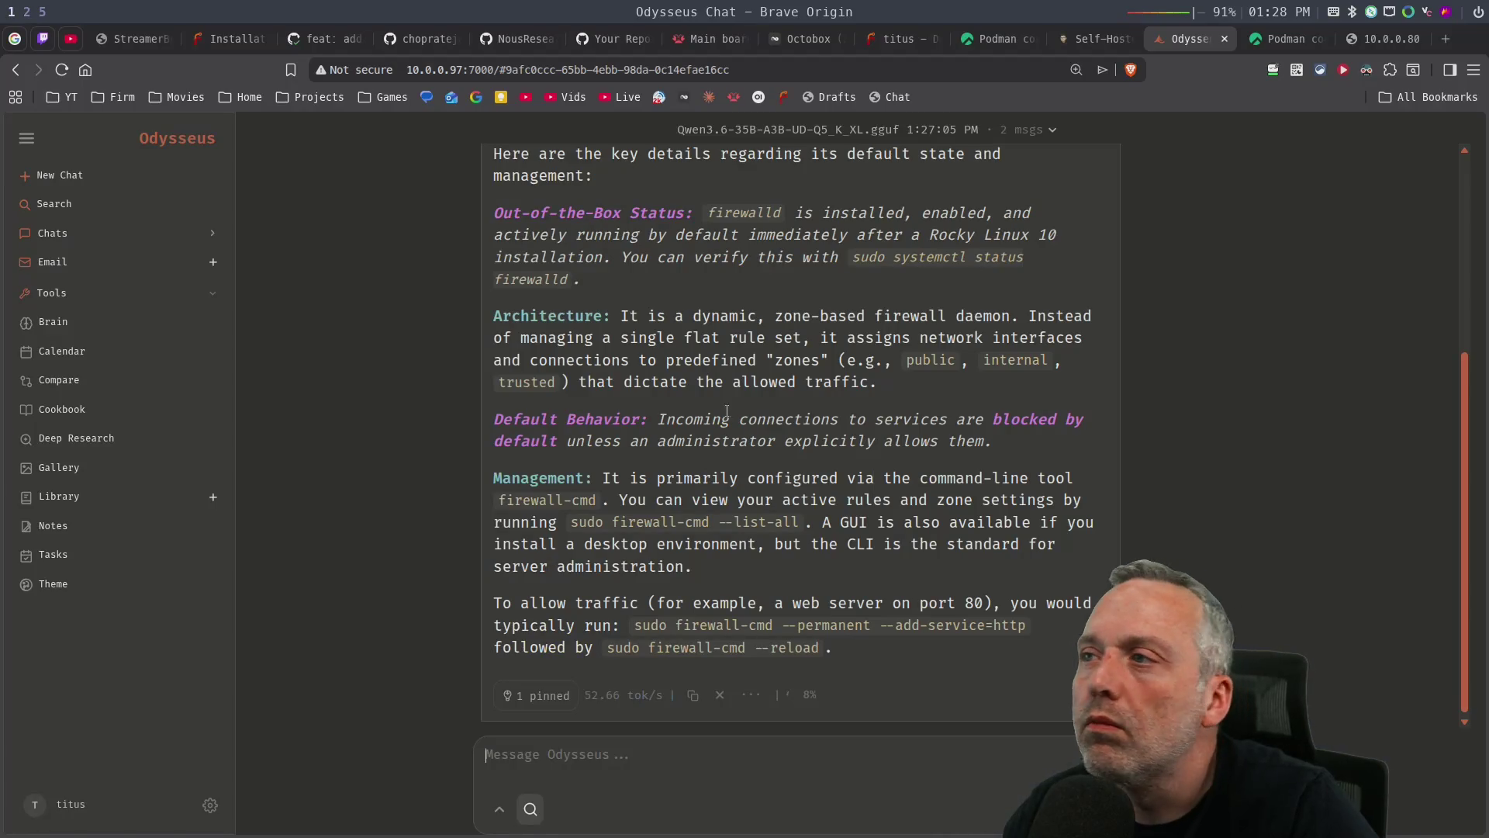
pyautogui.click(1377, 39)
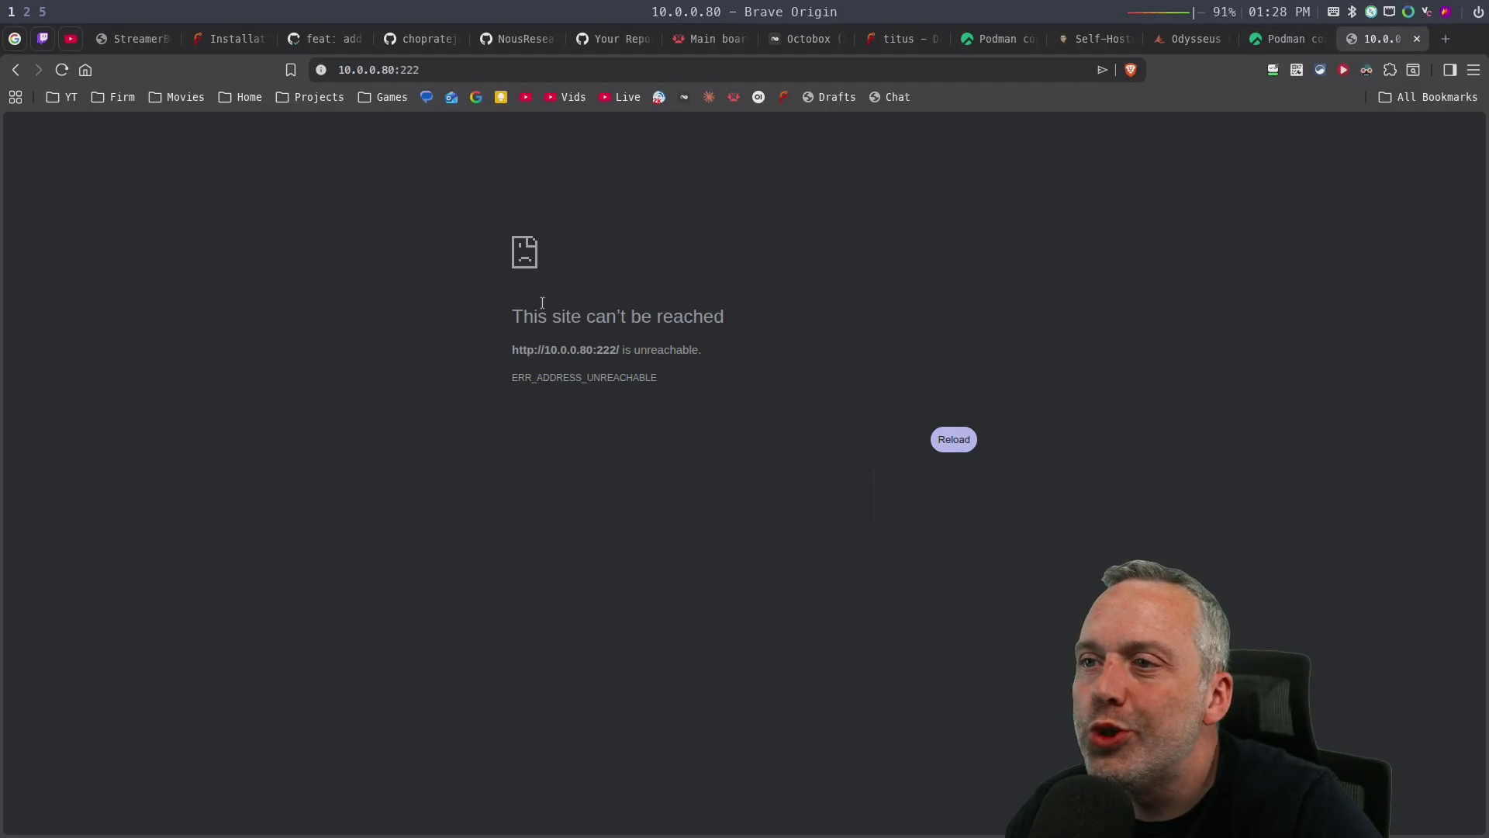
pyautogui.click(439, 69)
pyautogui.doubleClick(409, 70)
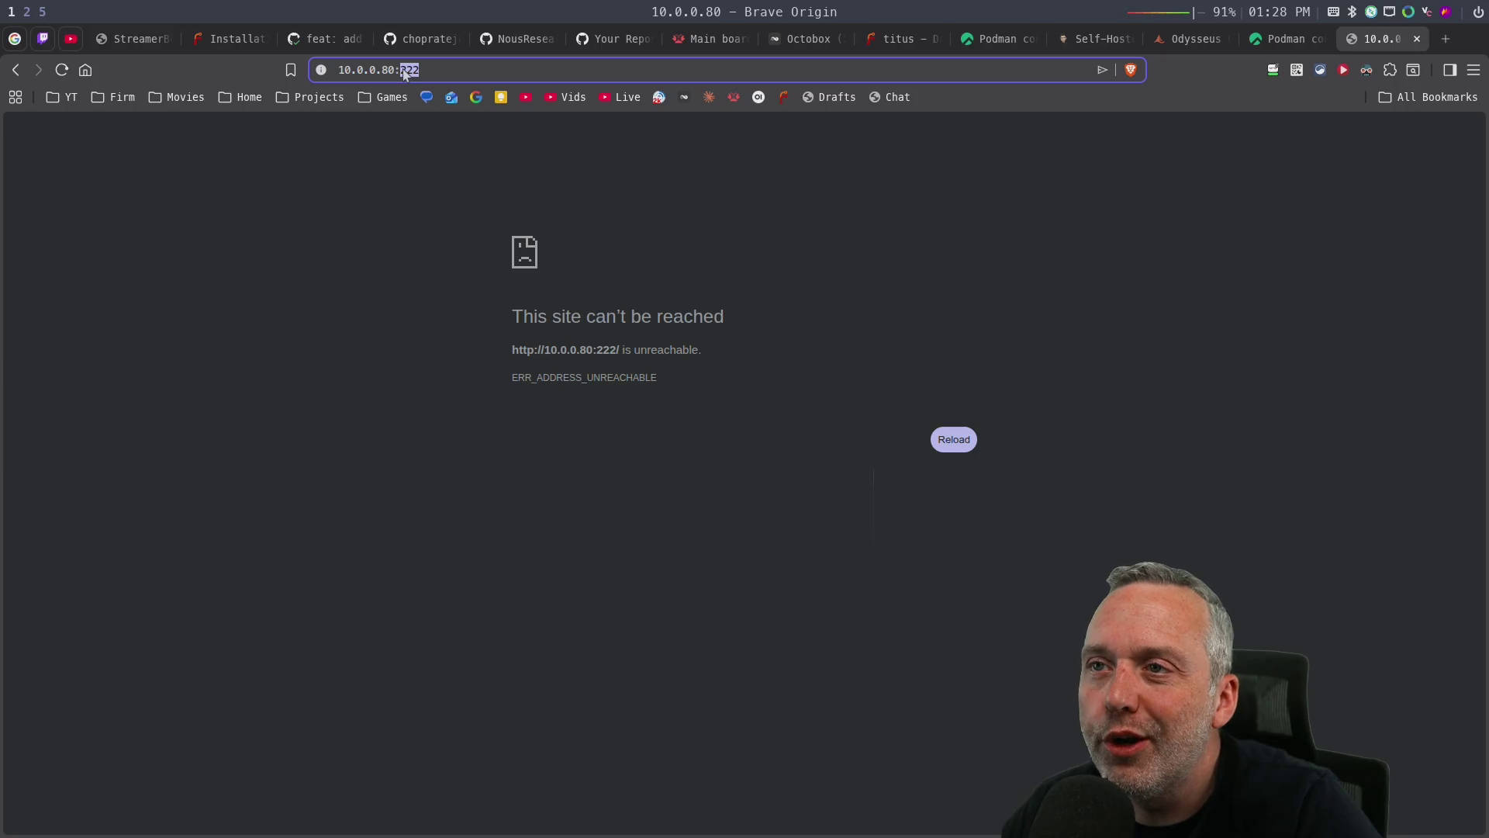
pyautogui.write('3000')
pyautogui.press('Return')
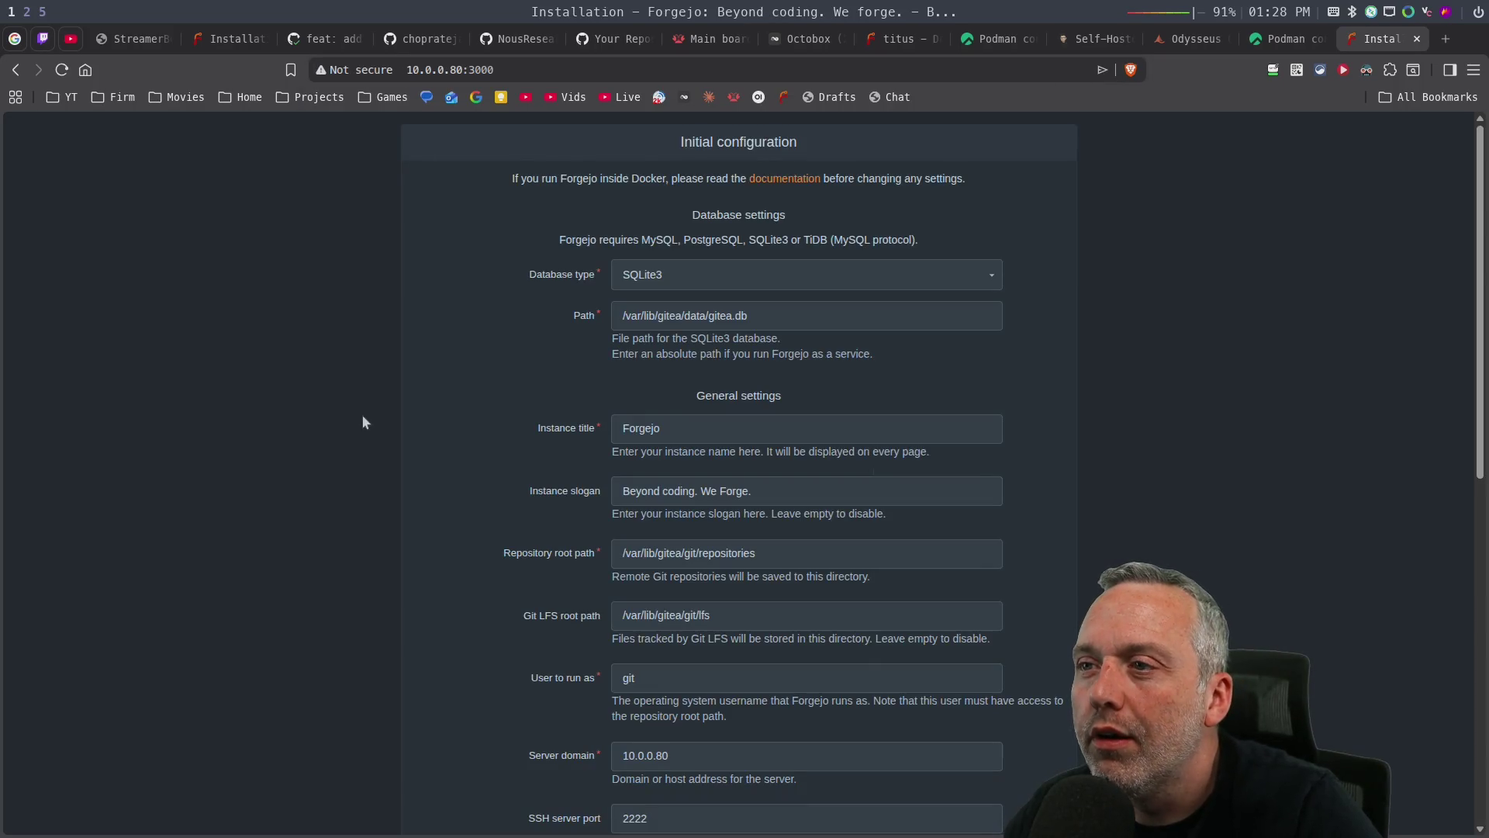
pyautogui.click(757, 280)
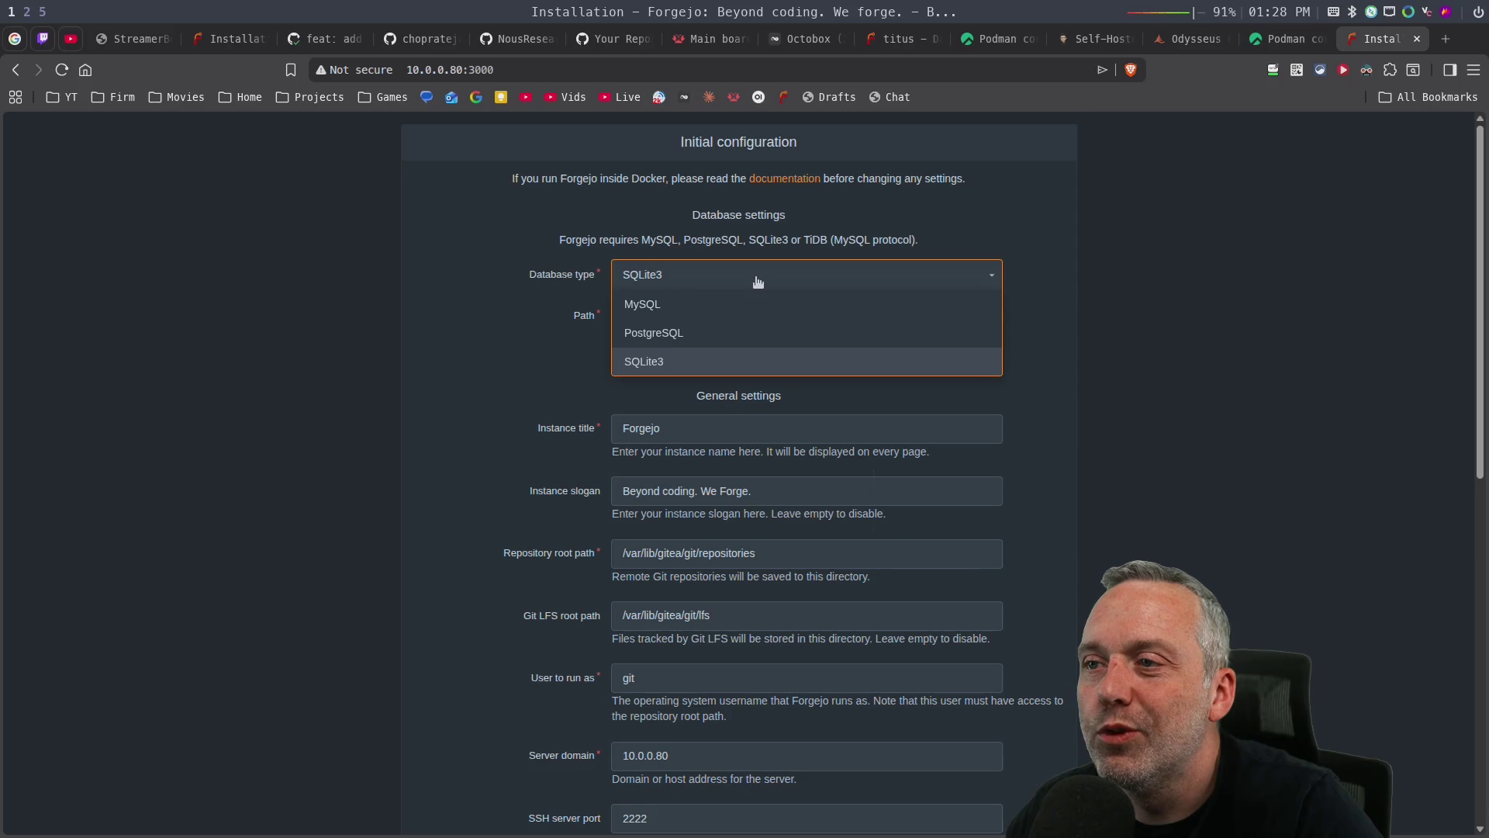
pyautogui.click(1035, 261)
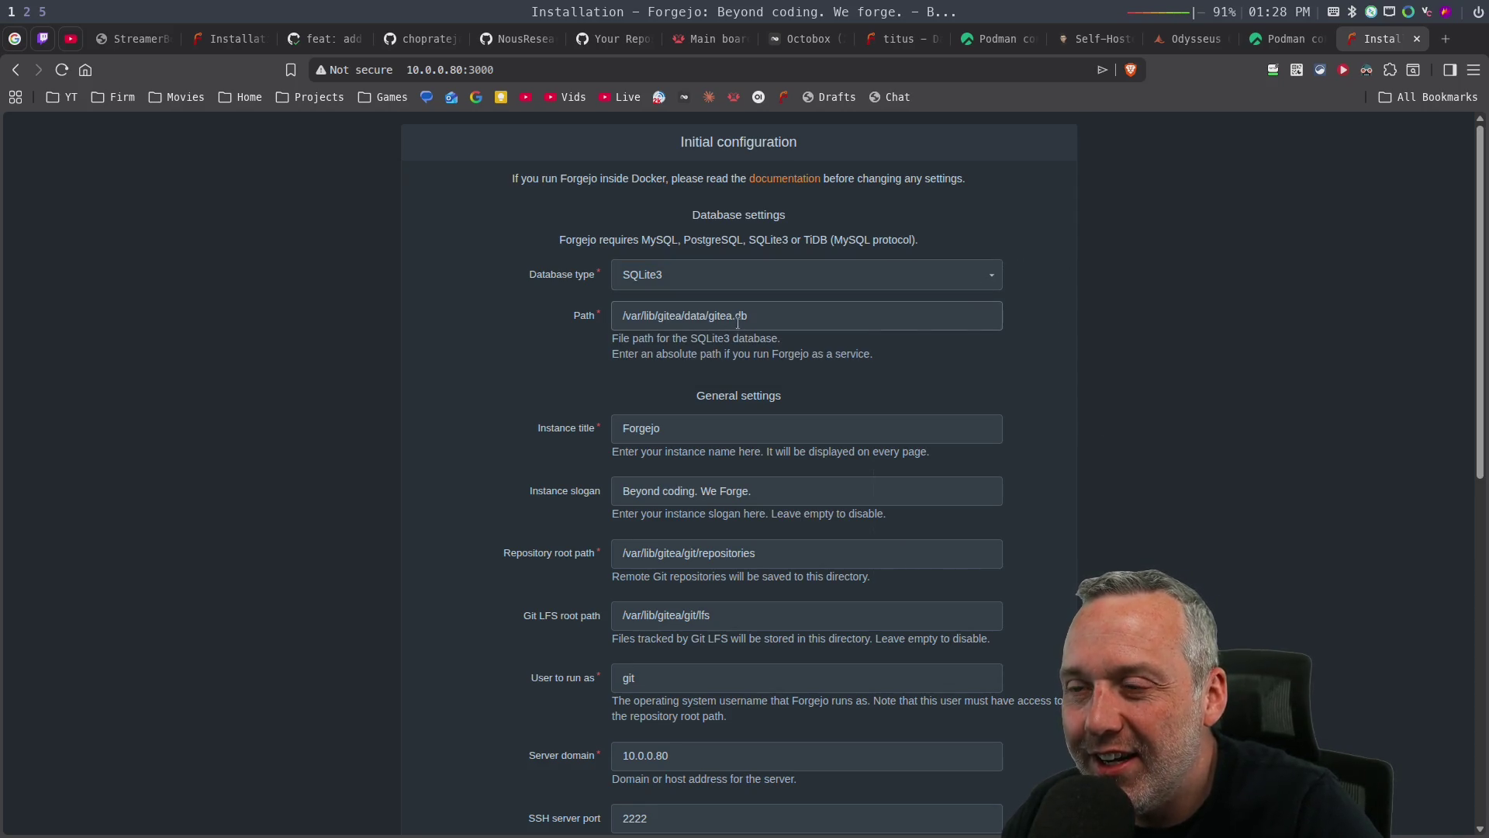
pyautogui.click(791, 275)
pyautogui.click(687, 336)
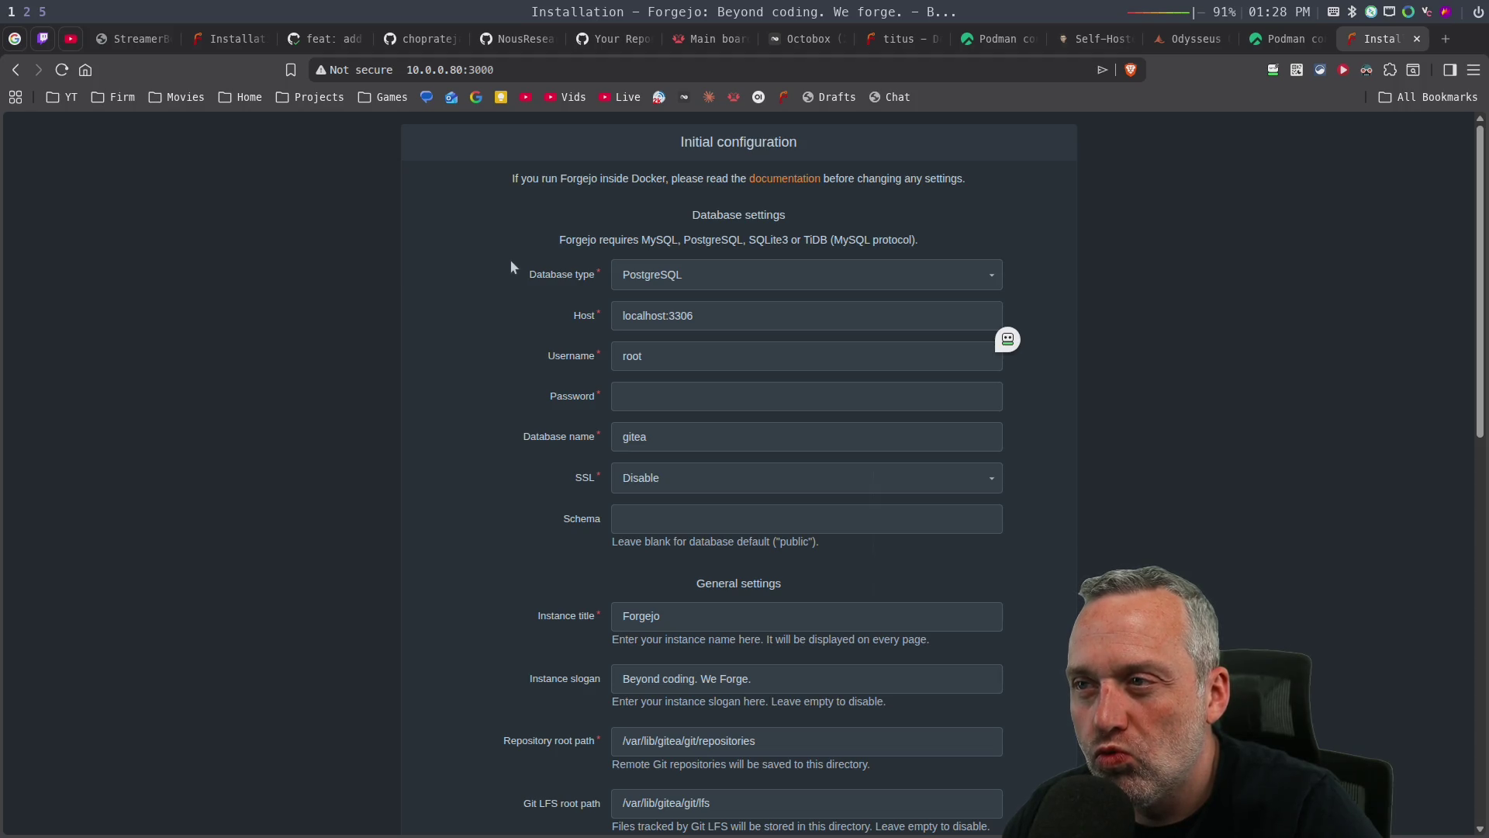
pyautogui.click(723, 273)
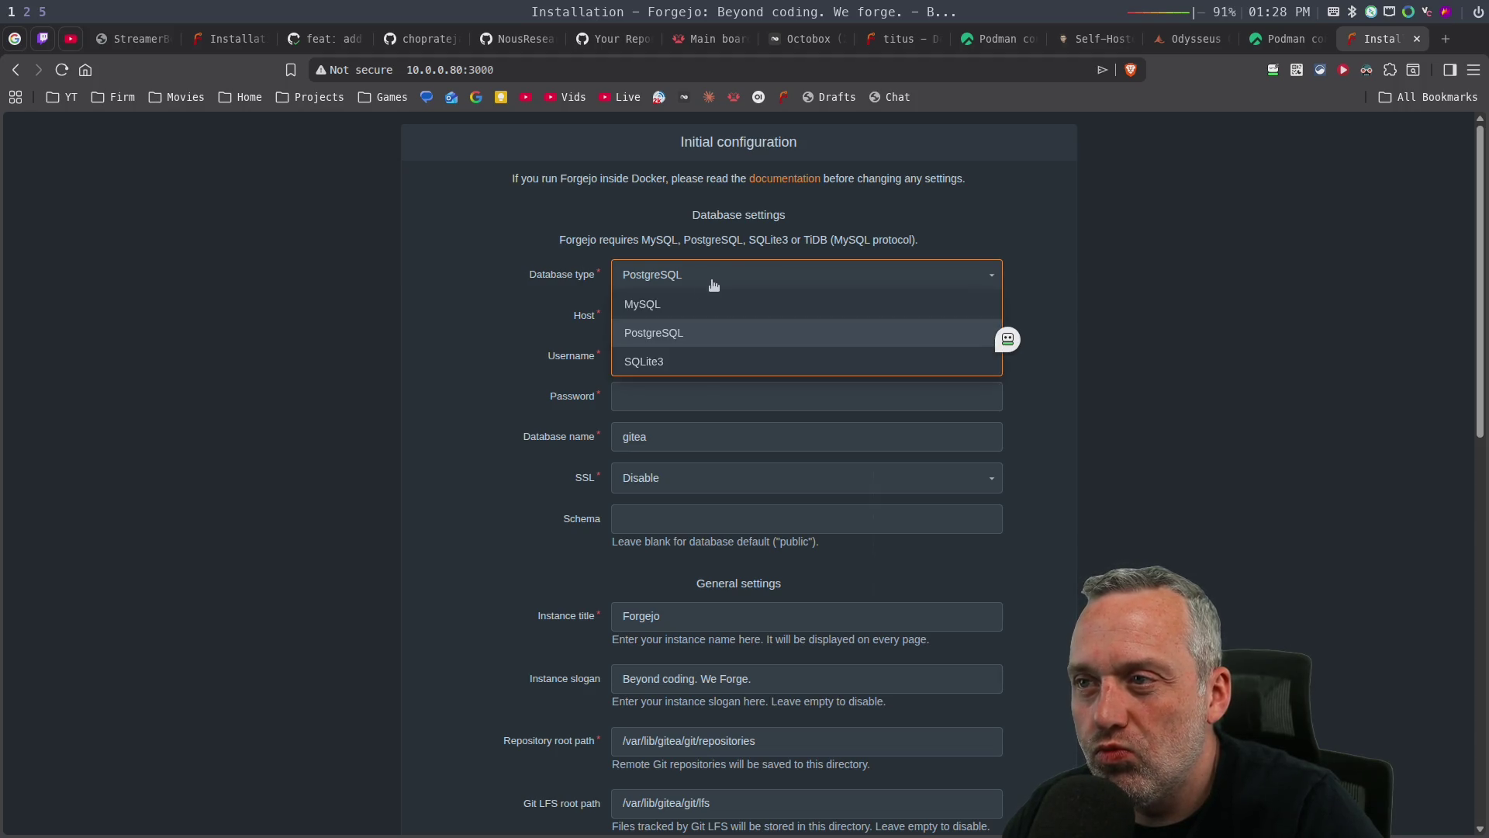
pyautogui.click(640, 351)
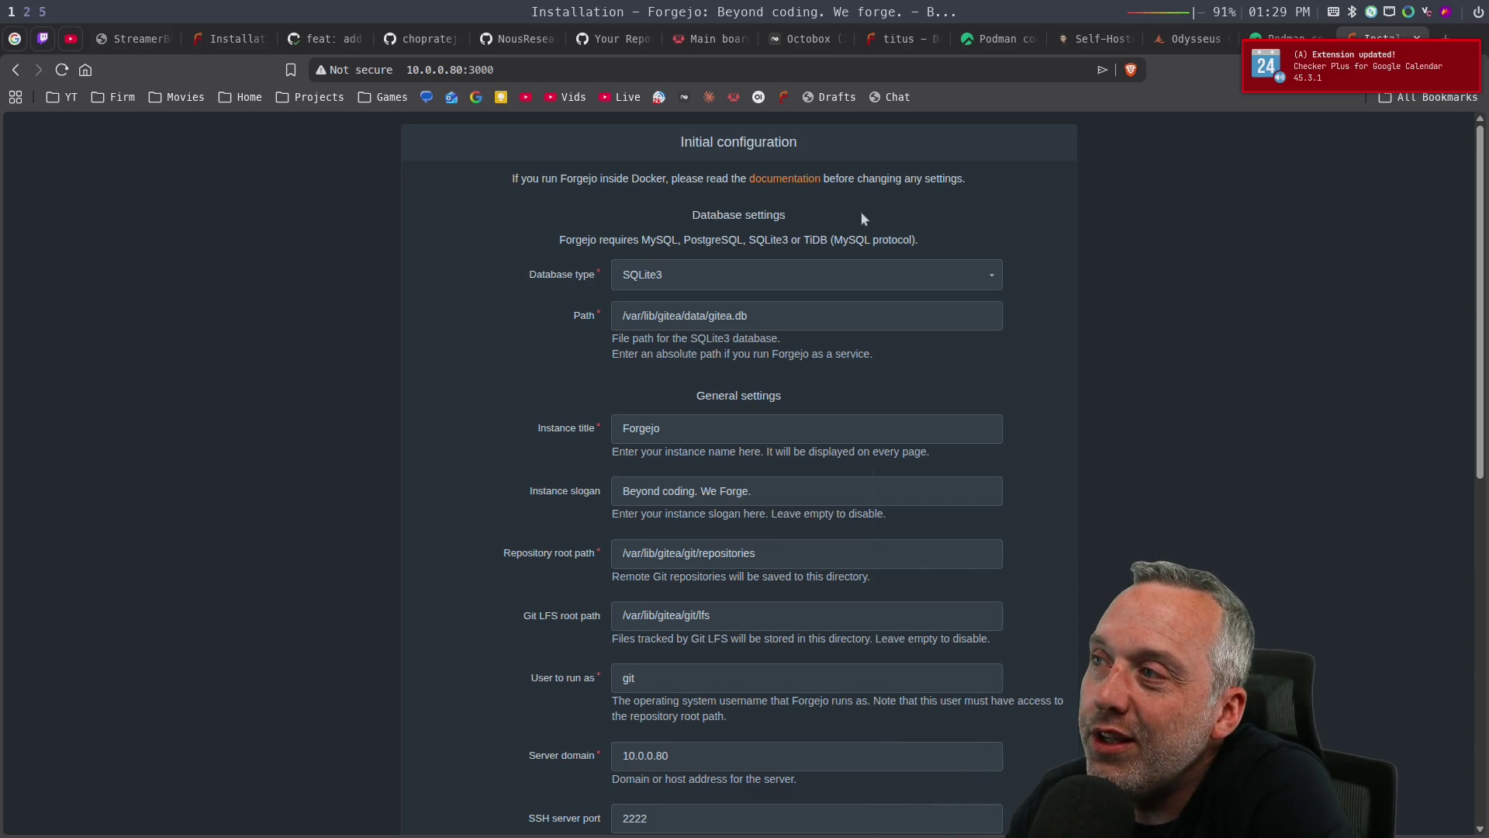
pyautogui.click(1315, 87)
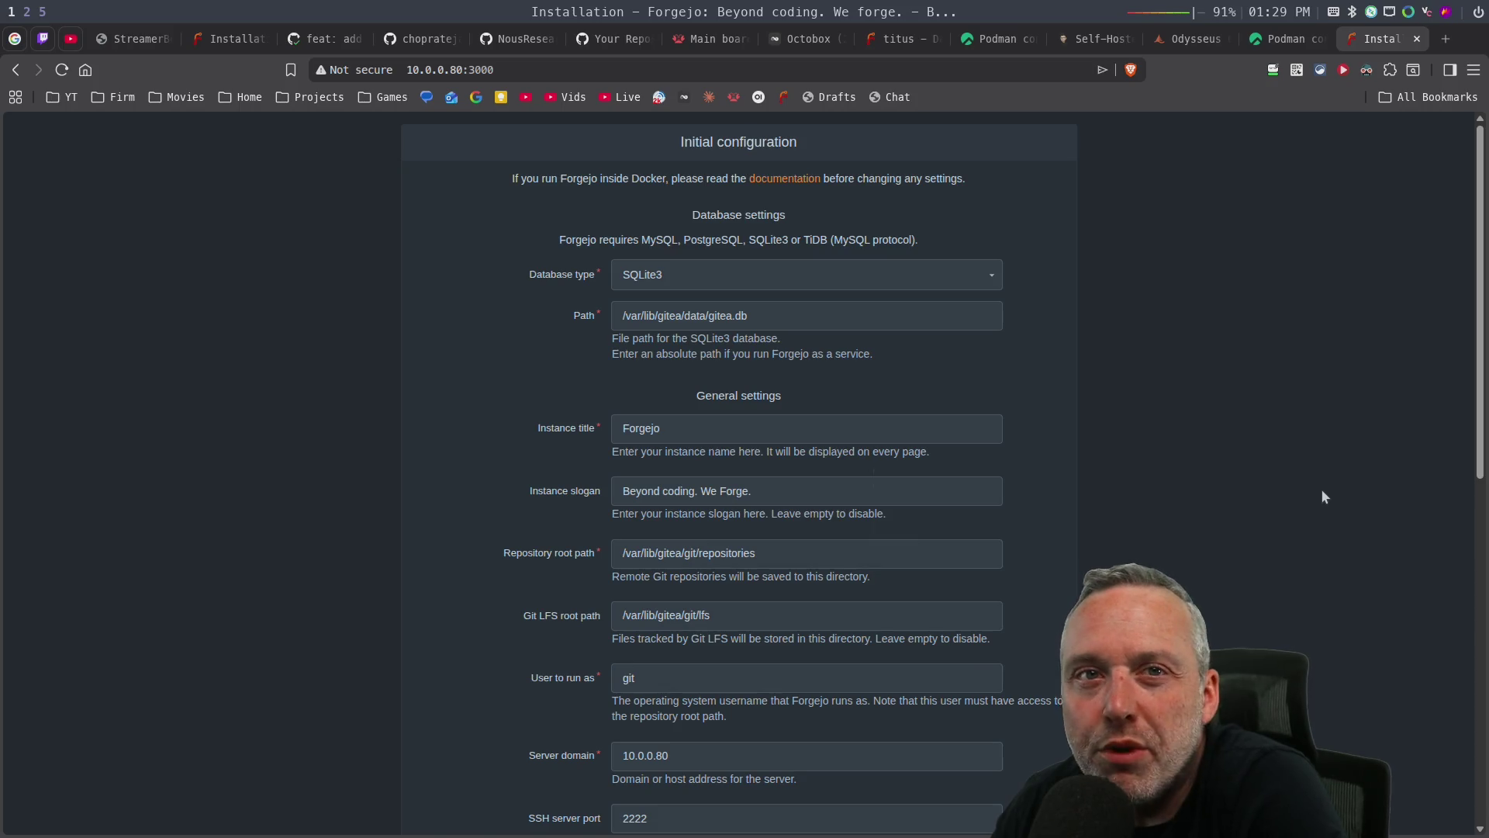
pyautogui.click(118, 40)
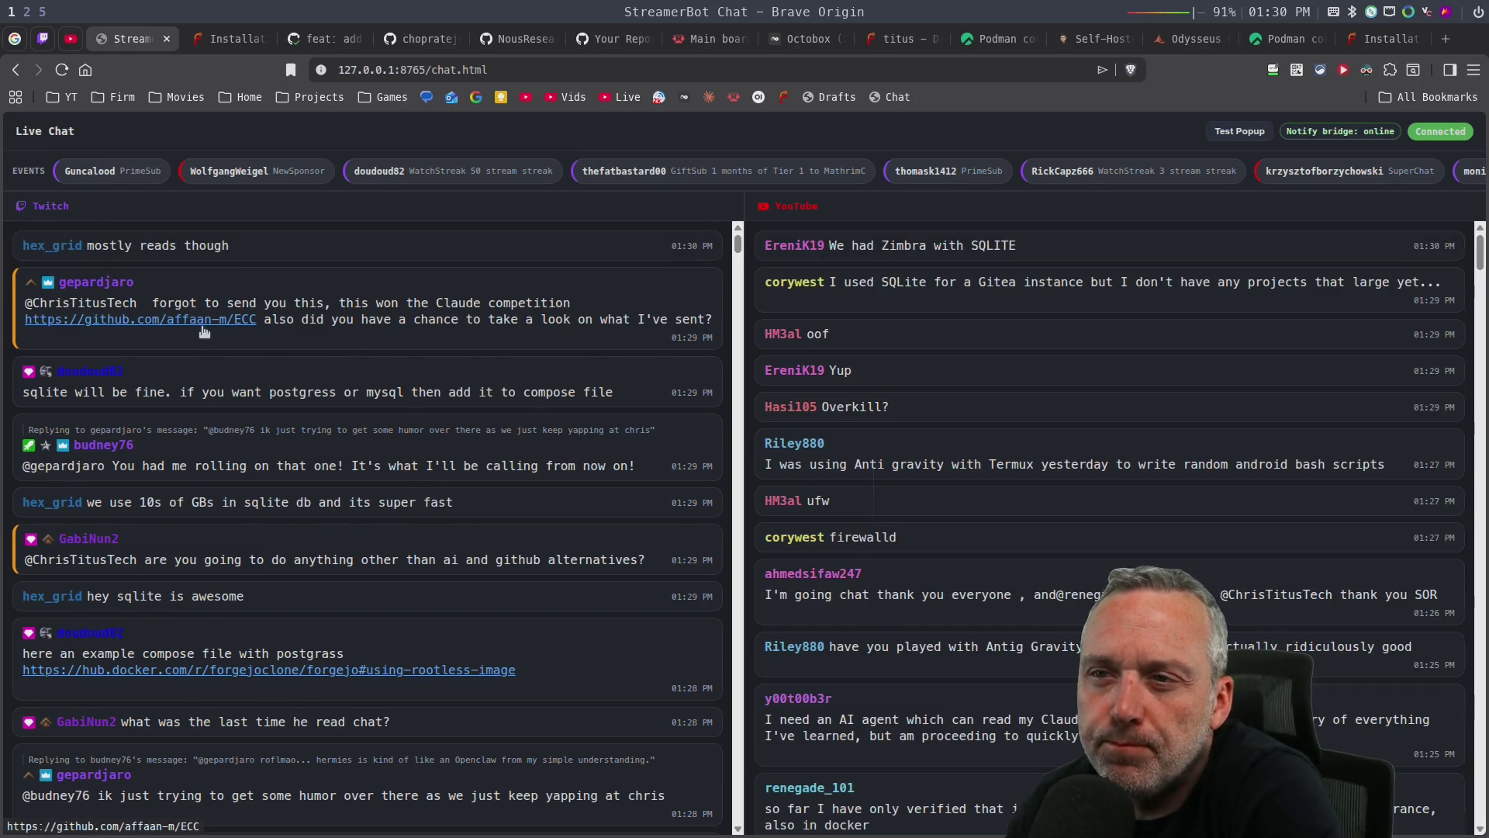
# Step: Open the GitHub link from StreamerBot Chat in a background tab, then return to Forgejo Installation
pyautogui.middleClick(186, 357)
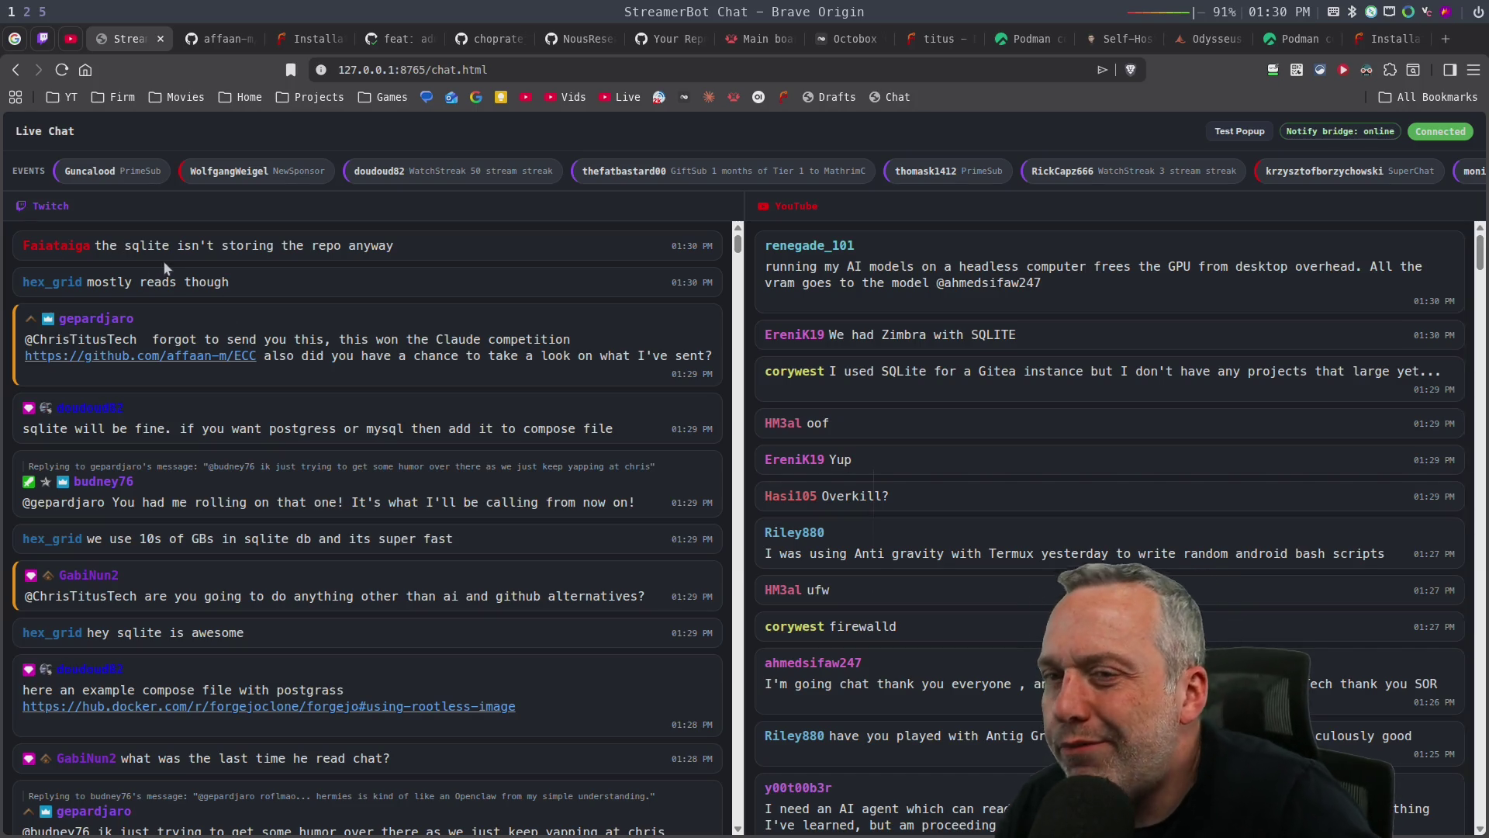
pyautogui.press('Tab')
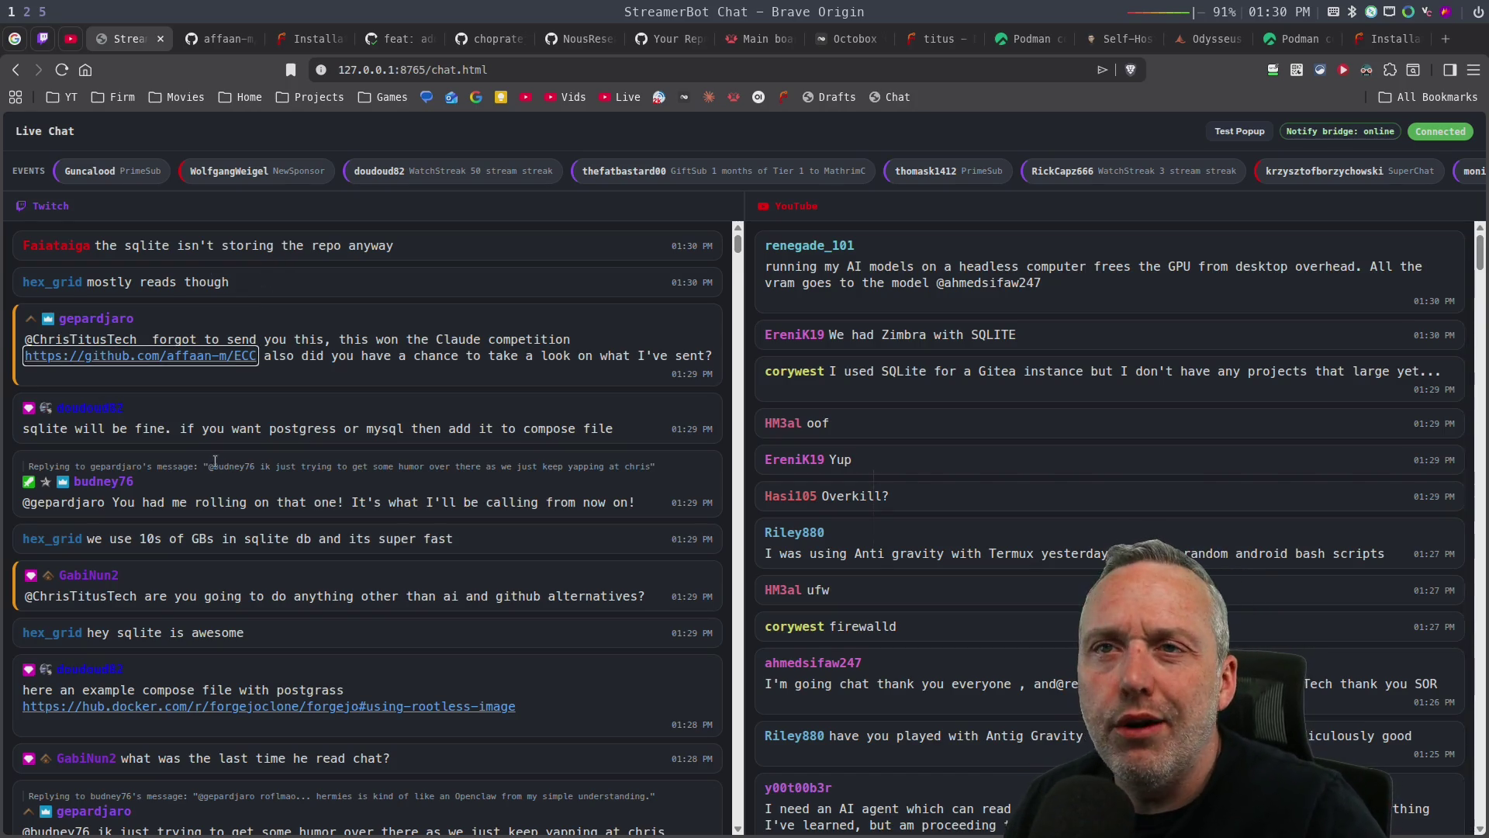
pyautogui.click(1382, 39)
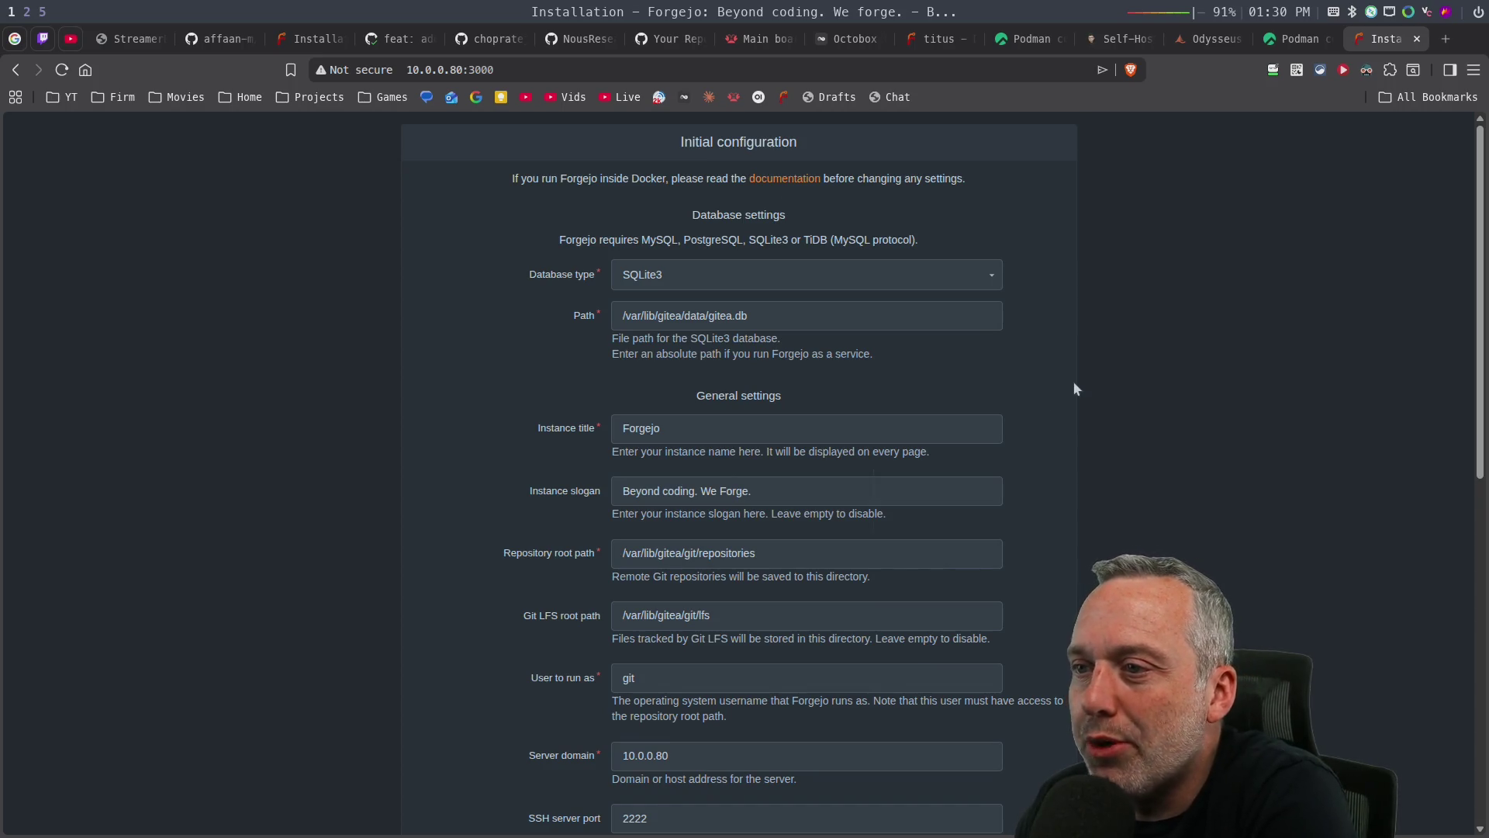
# Step: Change the Forgejo instance title to TitusForge
pyautogui.scroll(-3, 1073, 380)
pyautogui.doubleClick(672, 242)
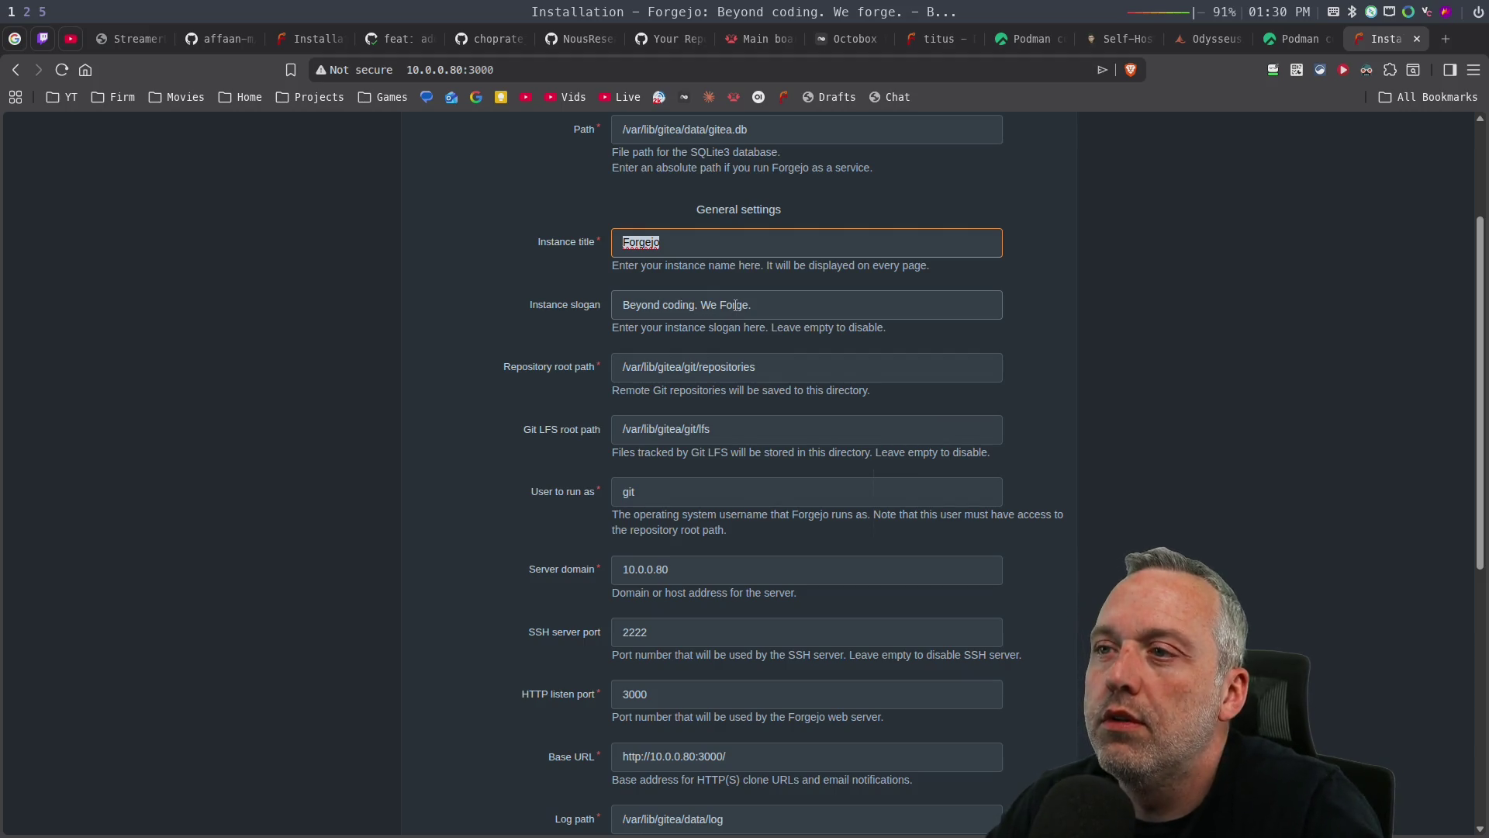
pyautogui.write('For')
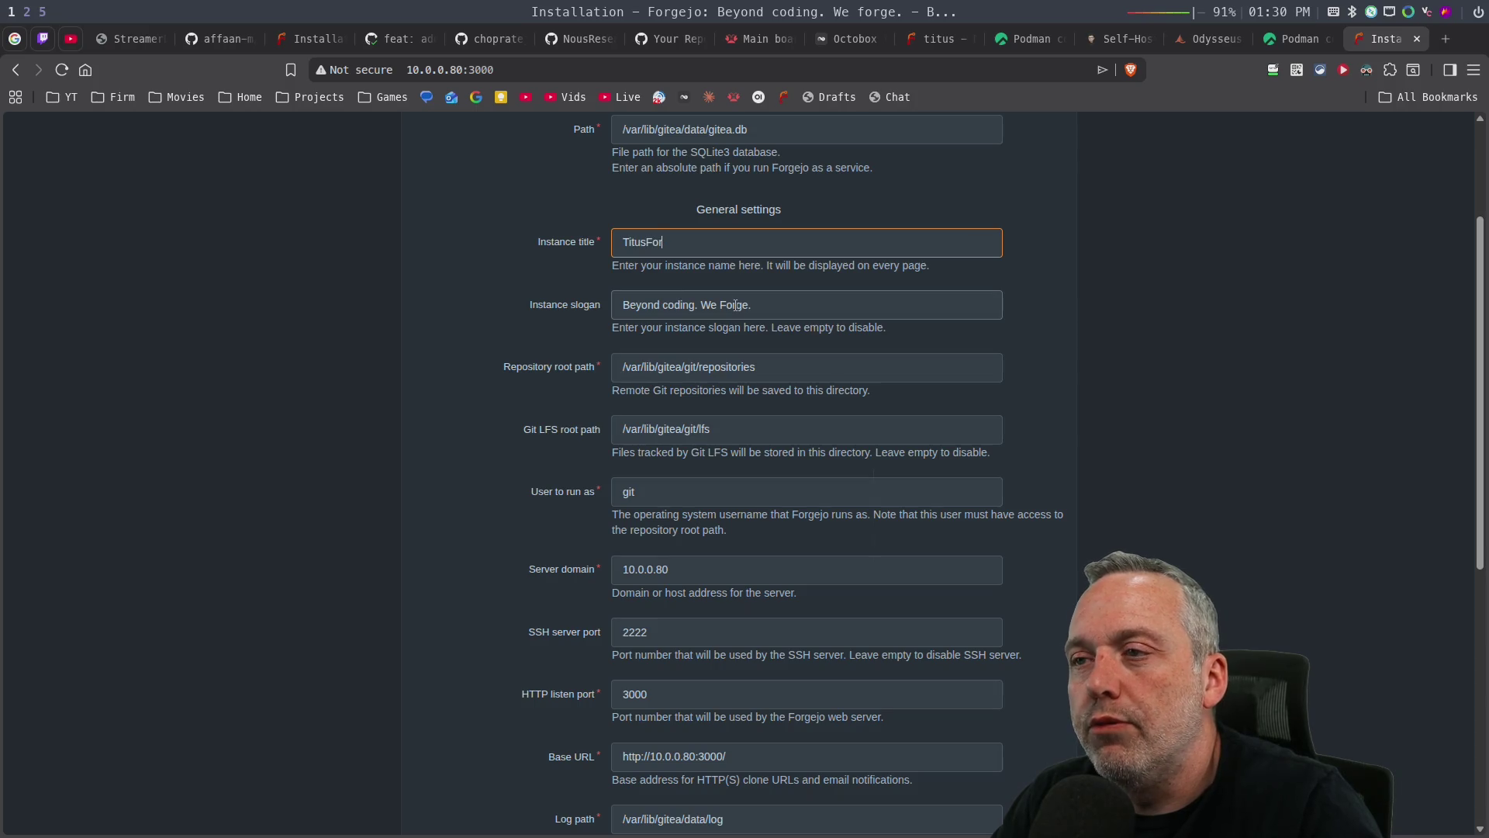
# Step: Replace the slogan with 'Because Github Sucks and is always down. Also the 100MB limit blows.'
pyautogui.tripleClick(735, 305)
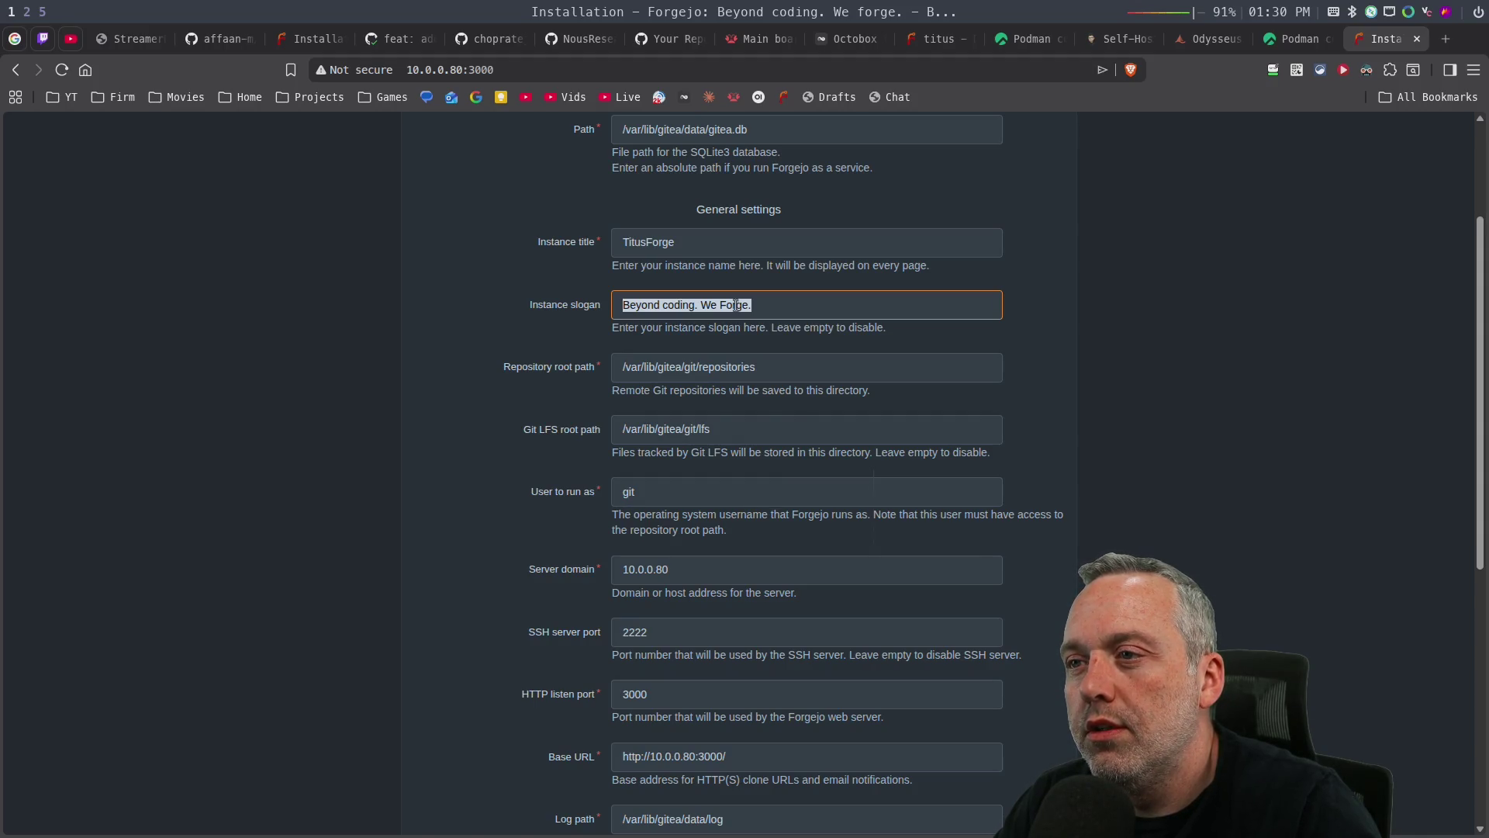
pyautogui.write('Because Github Sucks')
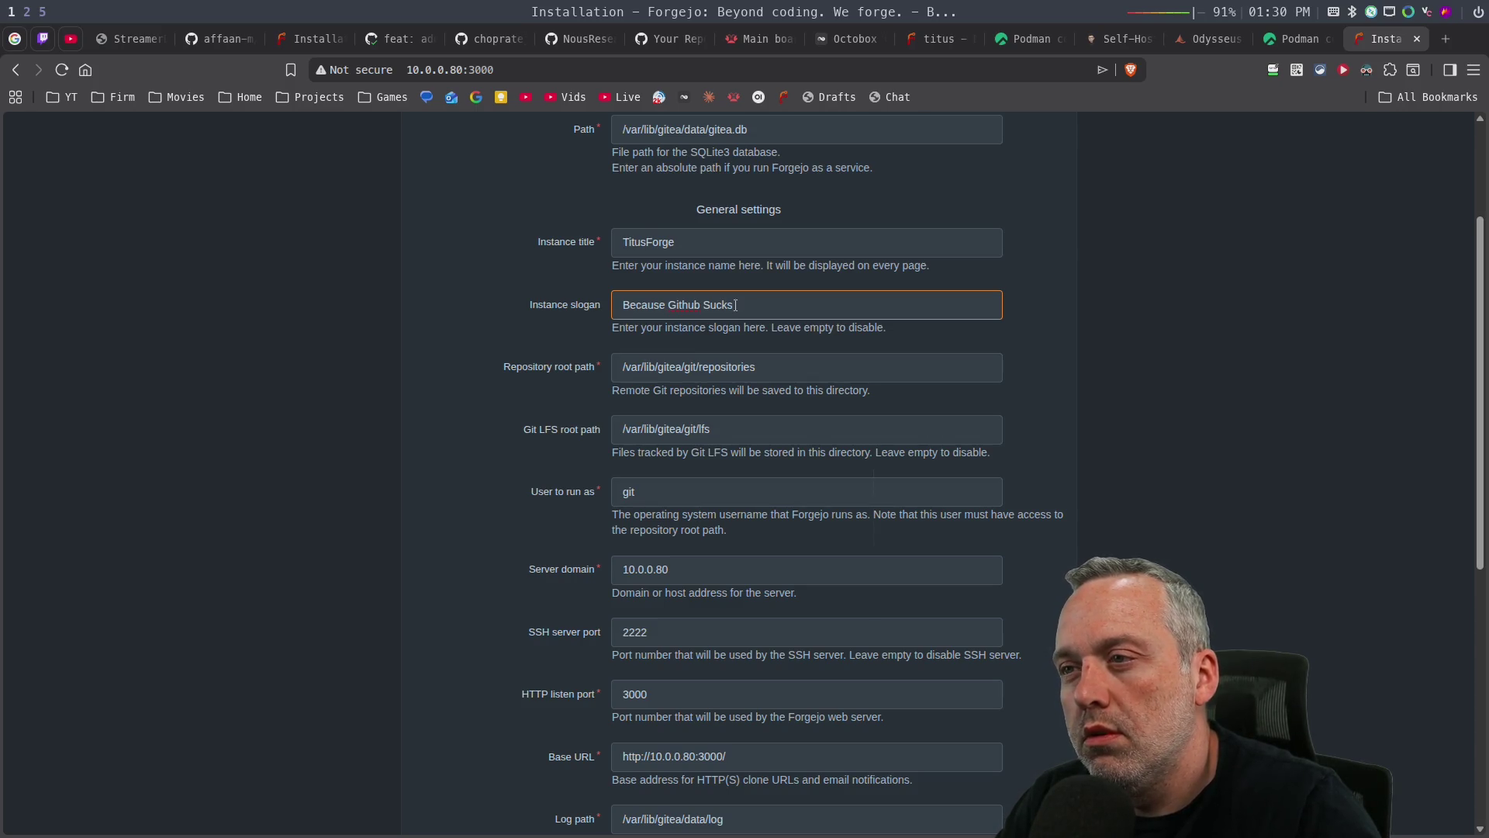
pyautogui.write('lways down. A')
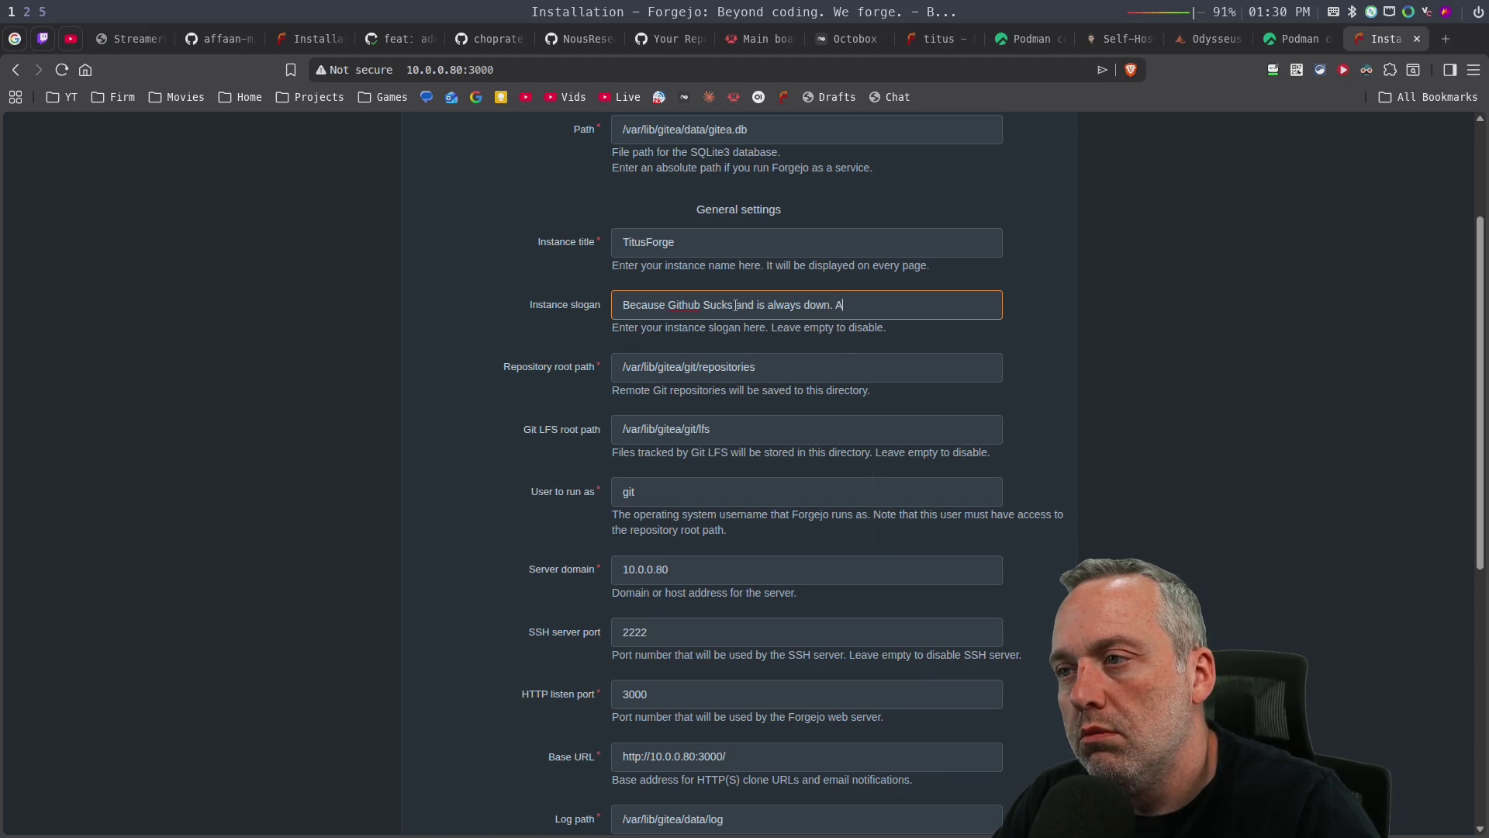
pyautogui.write('GB limit blows')
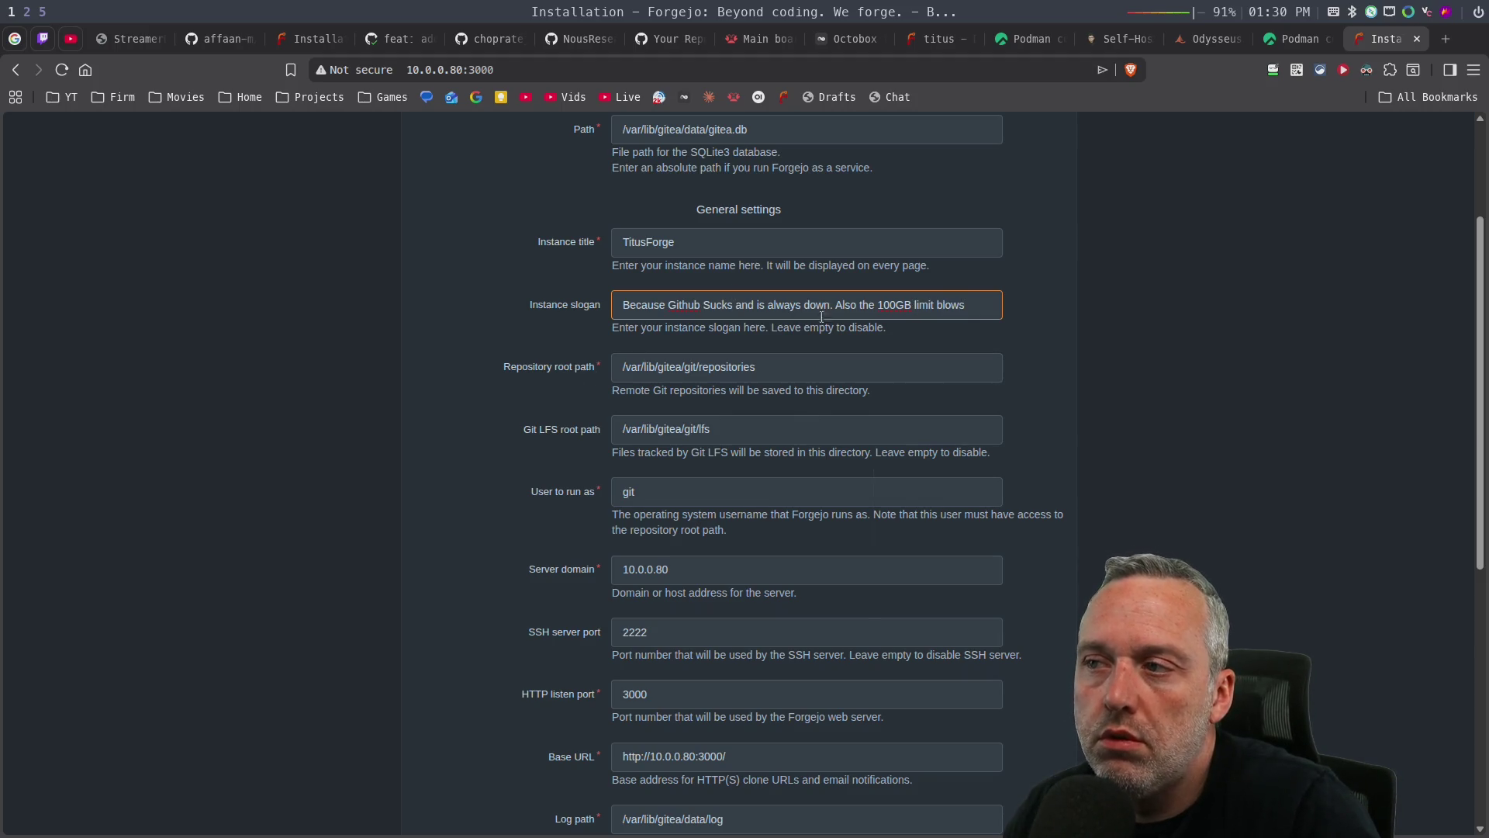
pyautogui.doubleClick(903, 304)
pyautogui.click(903, 304)
pyautogui.press('BackSpace')
pyautogui.write('M')
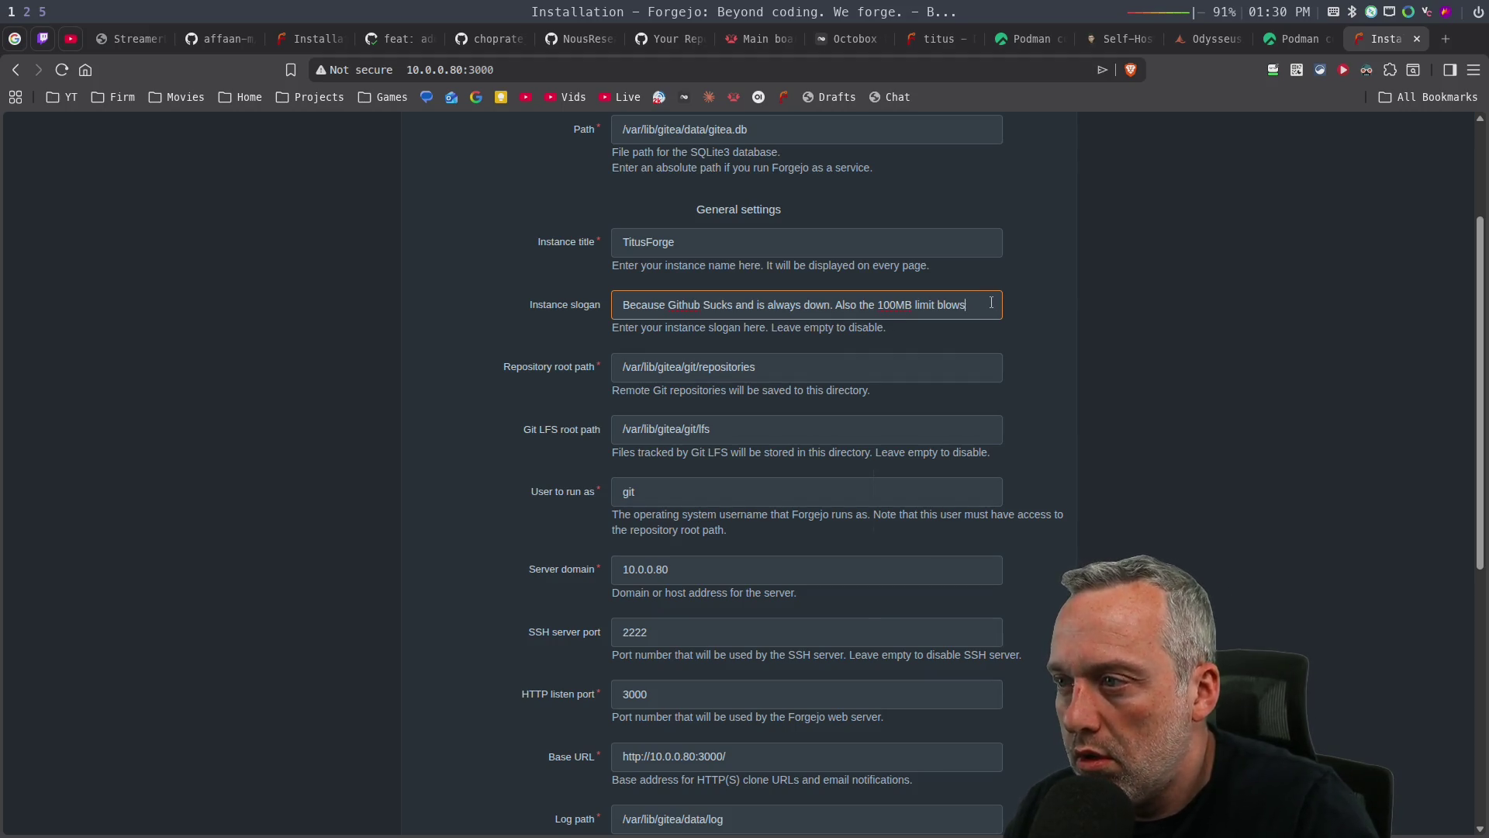
pyautogui.write('.')
pyautogui.click(1036, 358)
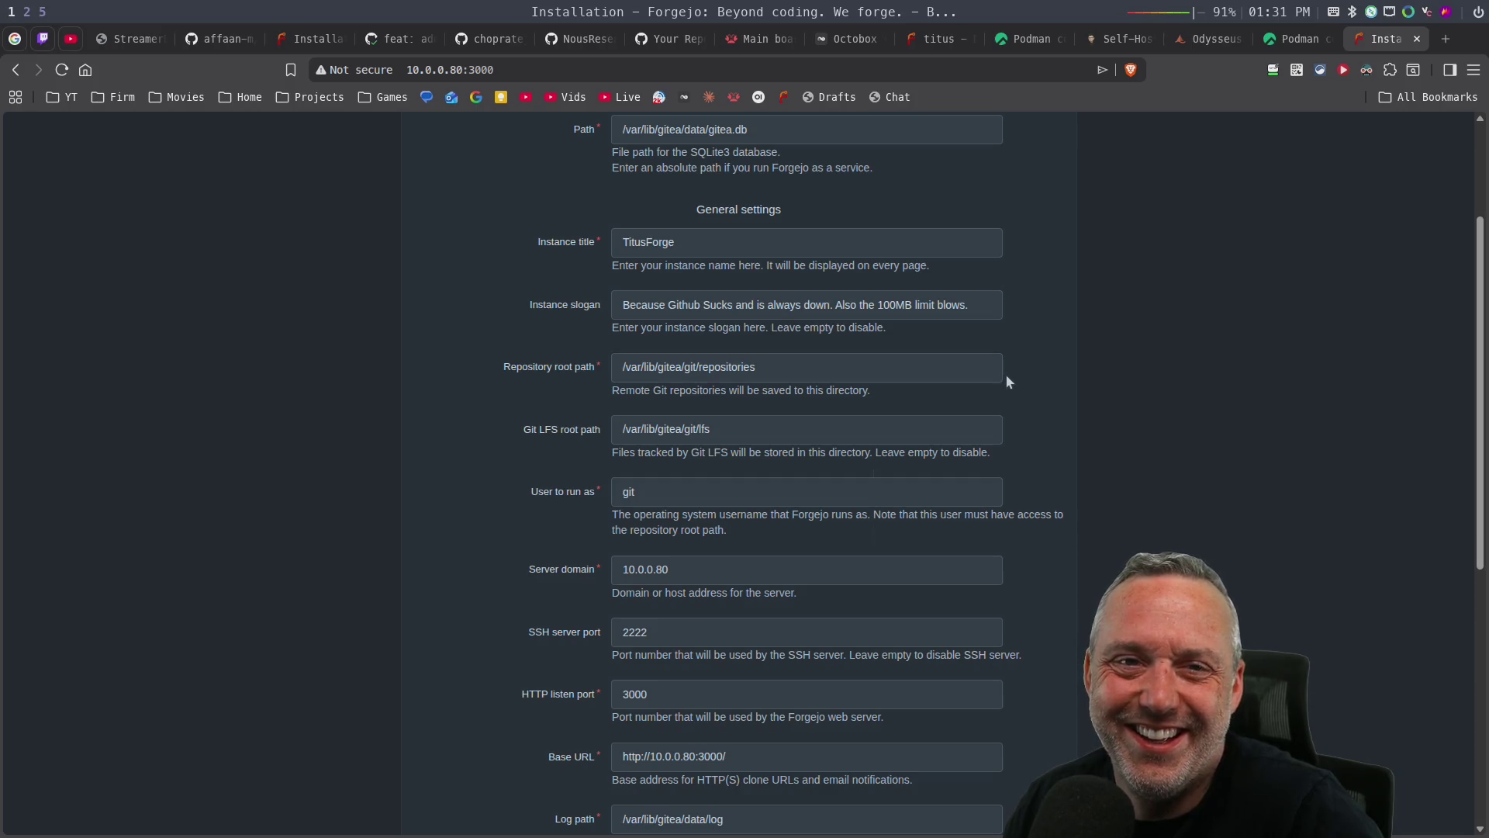
pyautogui.scroll(-2, 1034, 375)
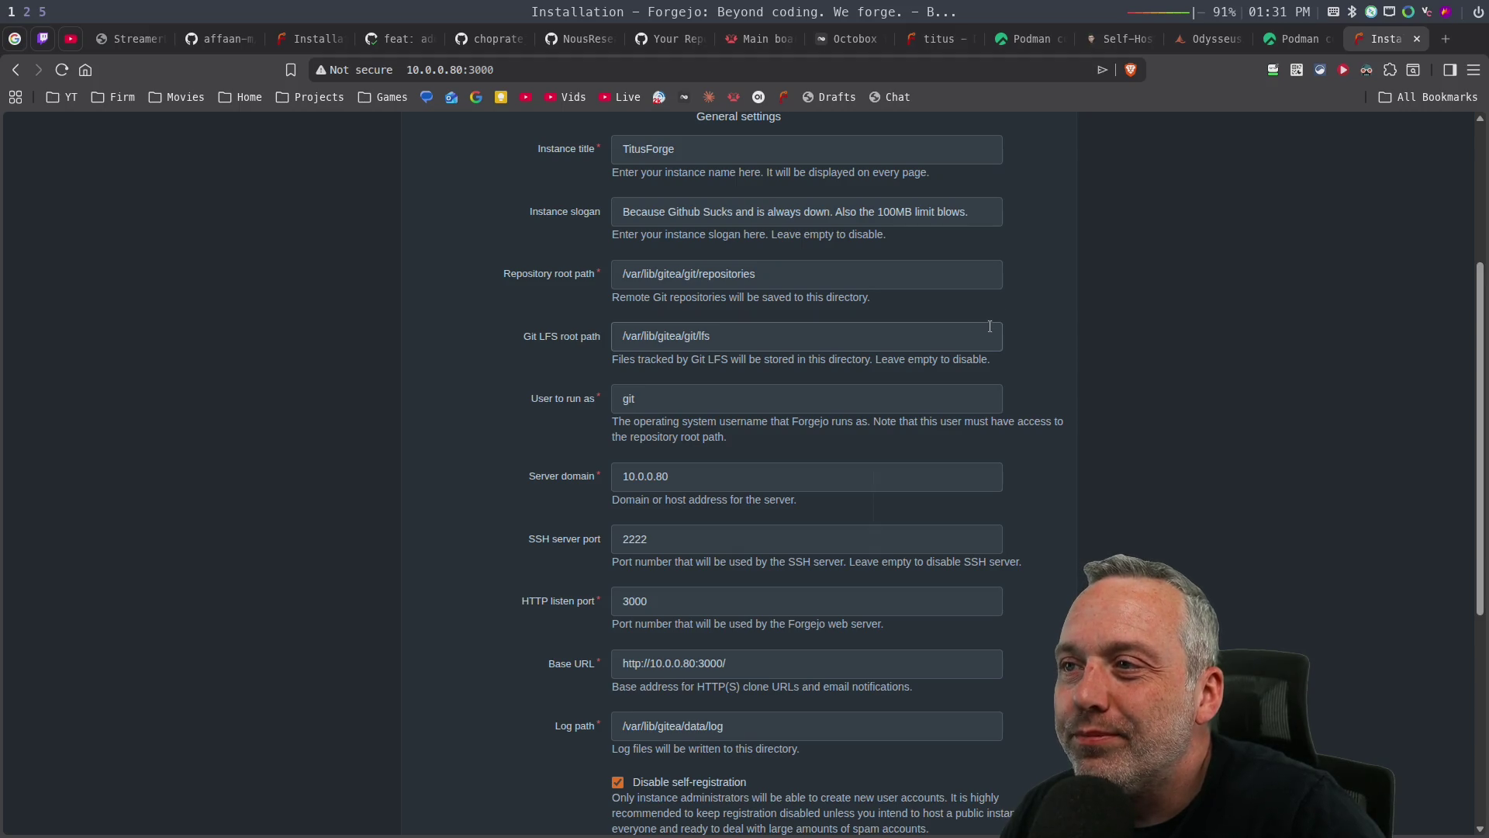
pyautogui.scroll(6, 1067, 396)
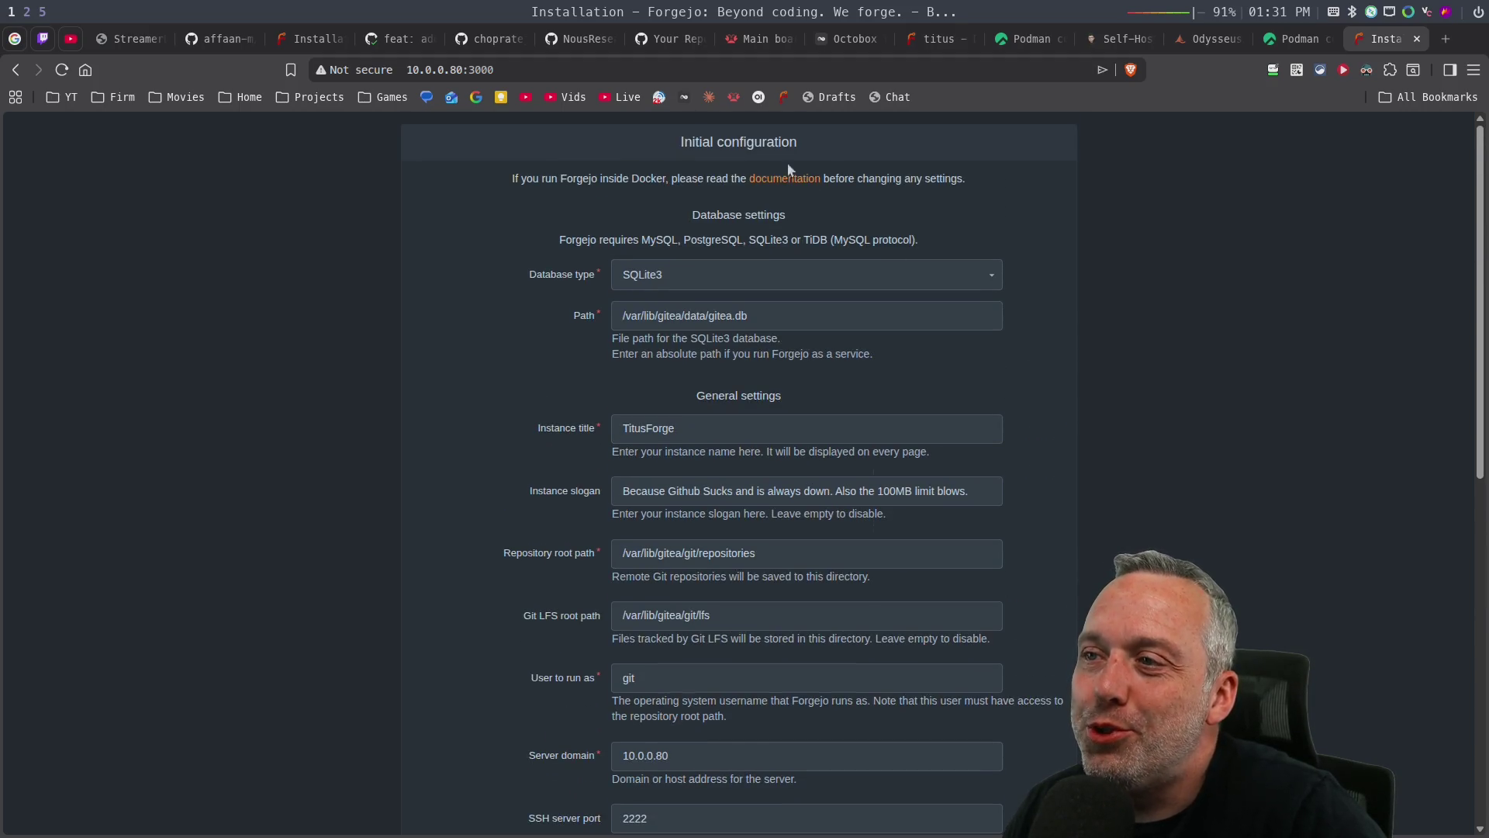
pyautogui.scroll(-4, 582, 384)
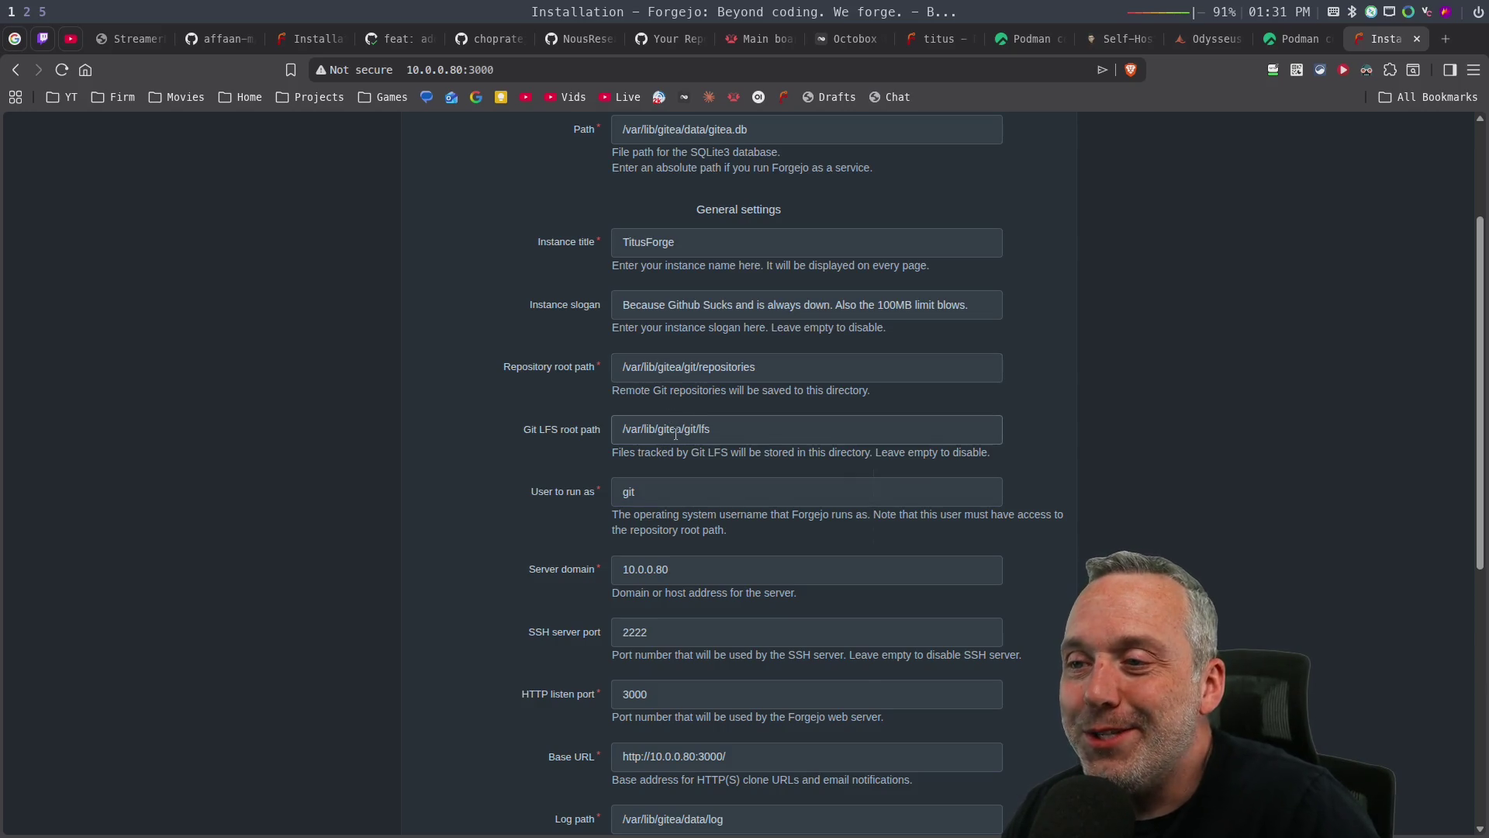
pyautogui.doubleClick(668, 367)
pyautogui.doubleClick(668, 429)
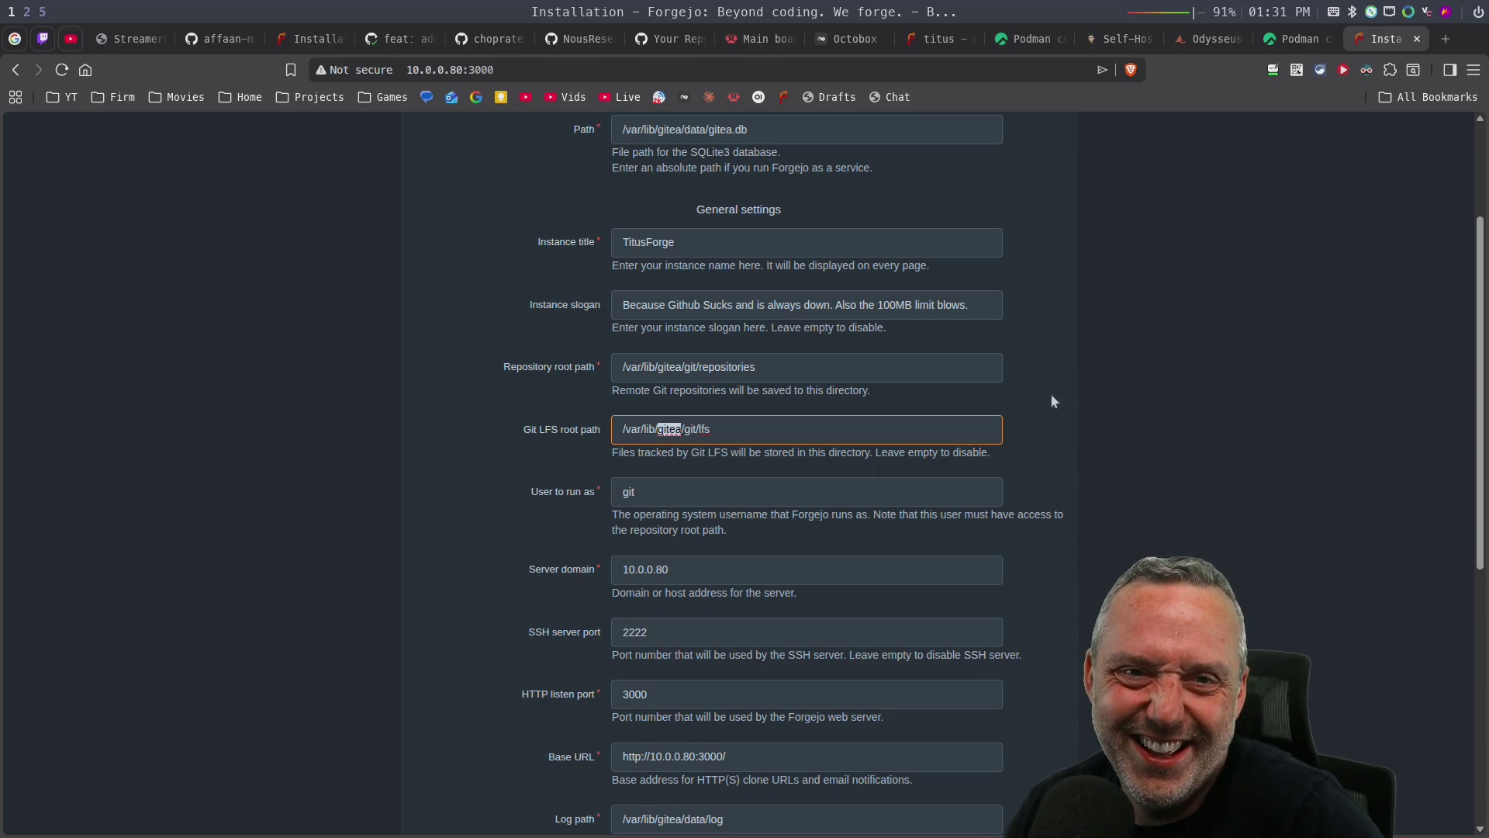
pyautogui.click(1081, 357)
pyautogui.scroll(-5, 1086, 357)
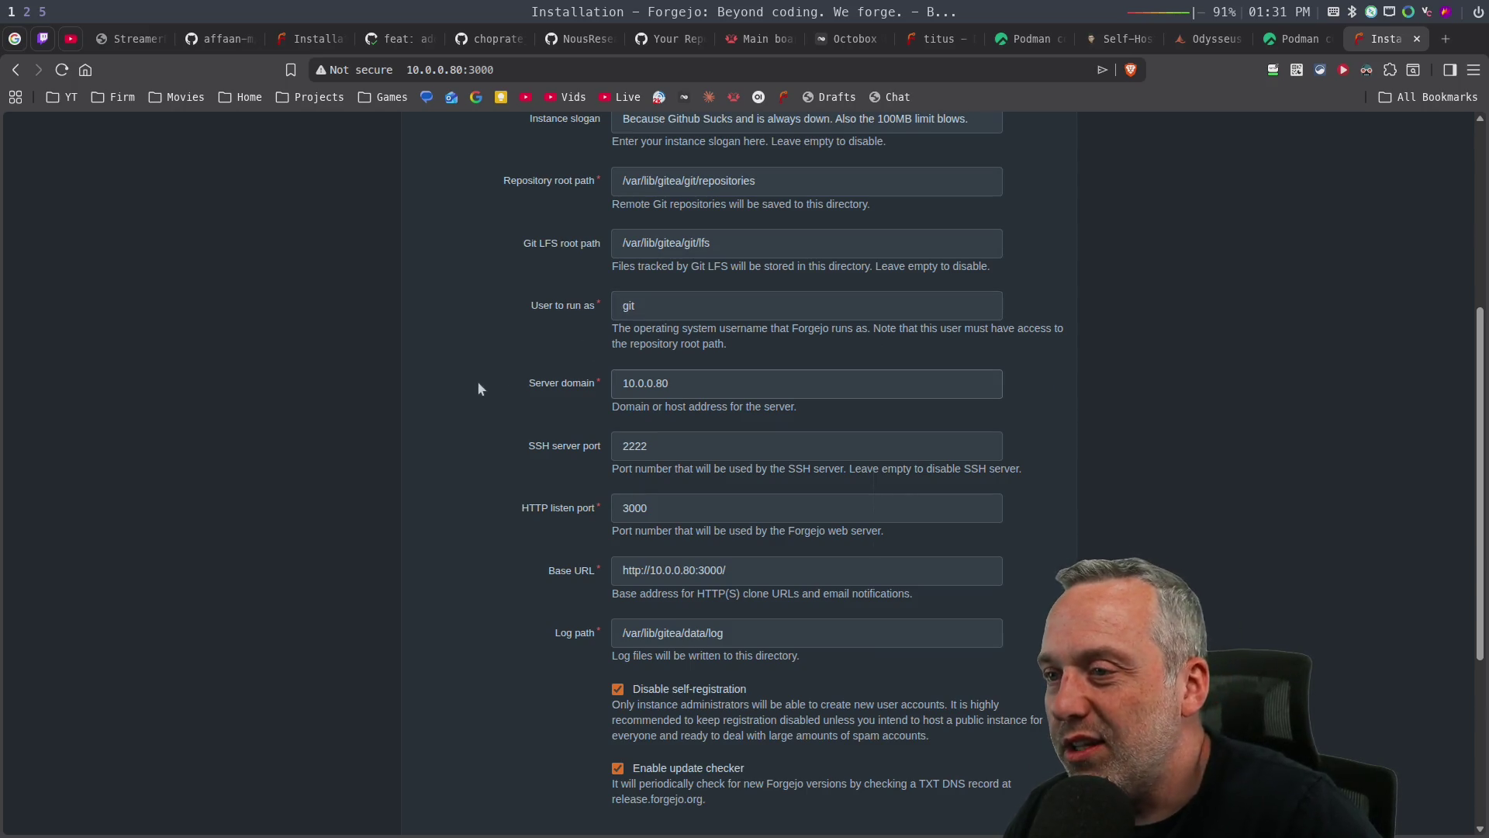
pyautogui.scroll(-2, 471, 381)
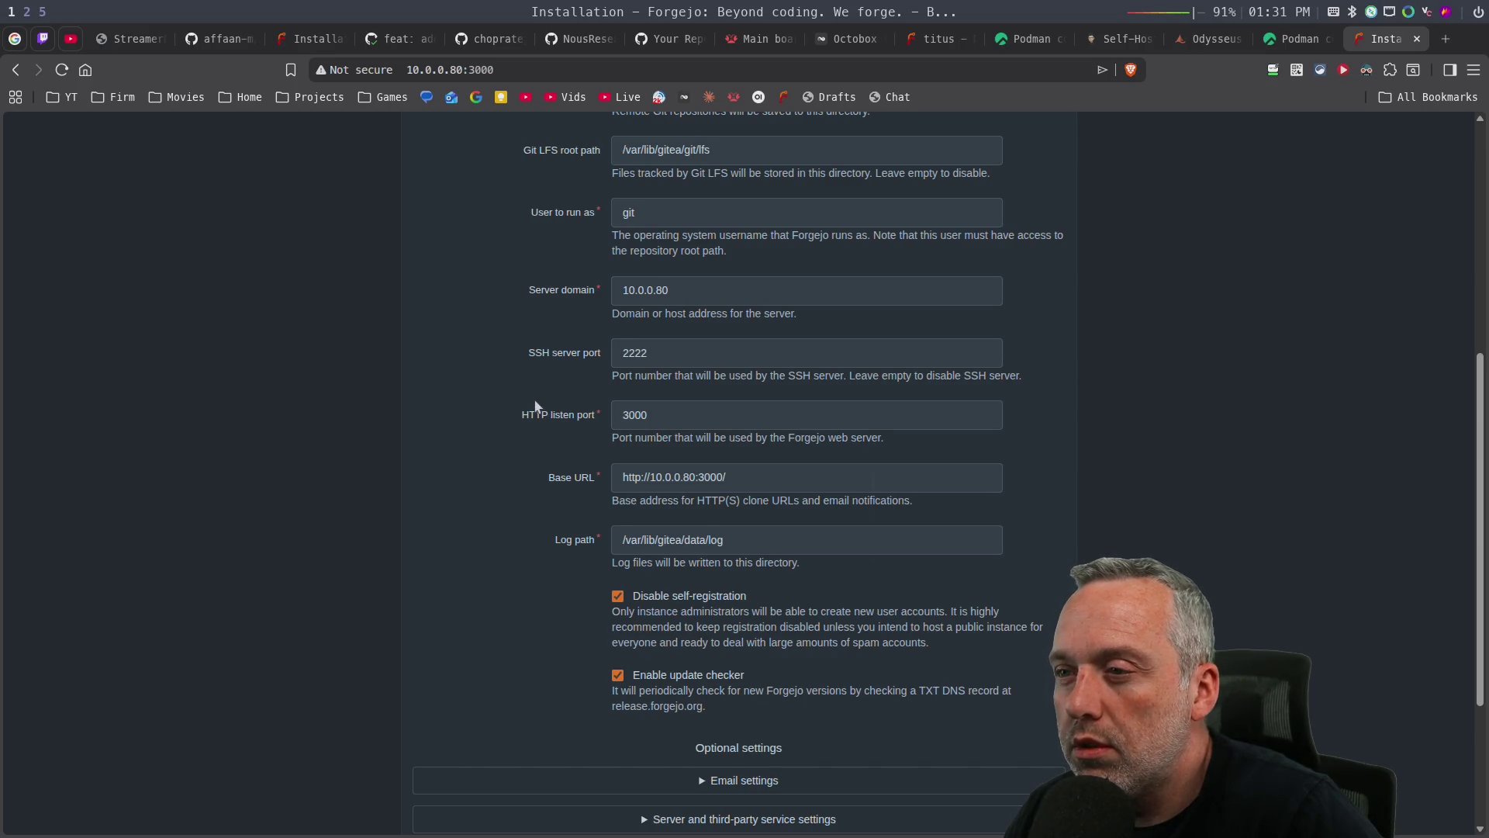
pyautogui.scroll(-2, 537, 408)
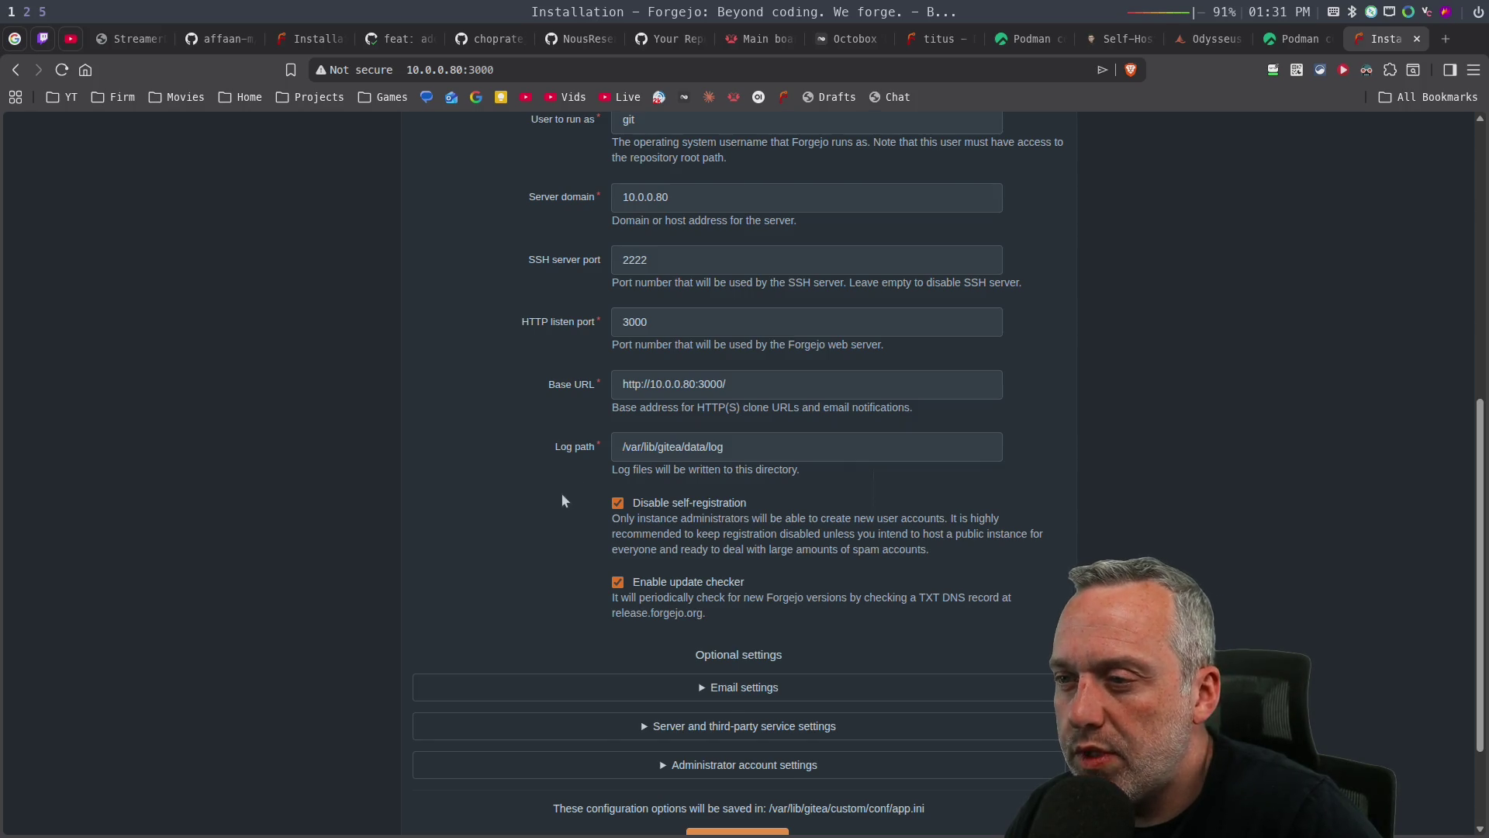
# Step: Expand server and administrator settings and submit Install Forgejo with the admin fields left empty
pyautogui.scroll(-2, 562, 495)
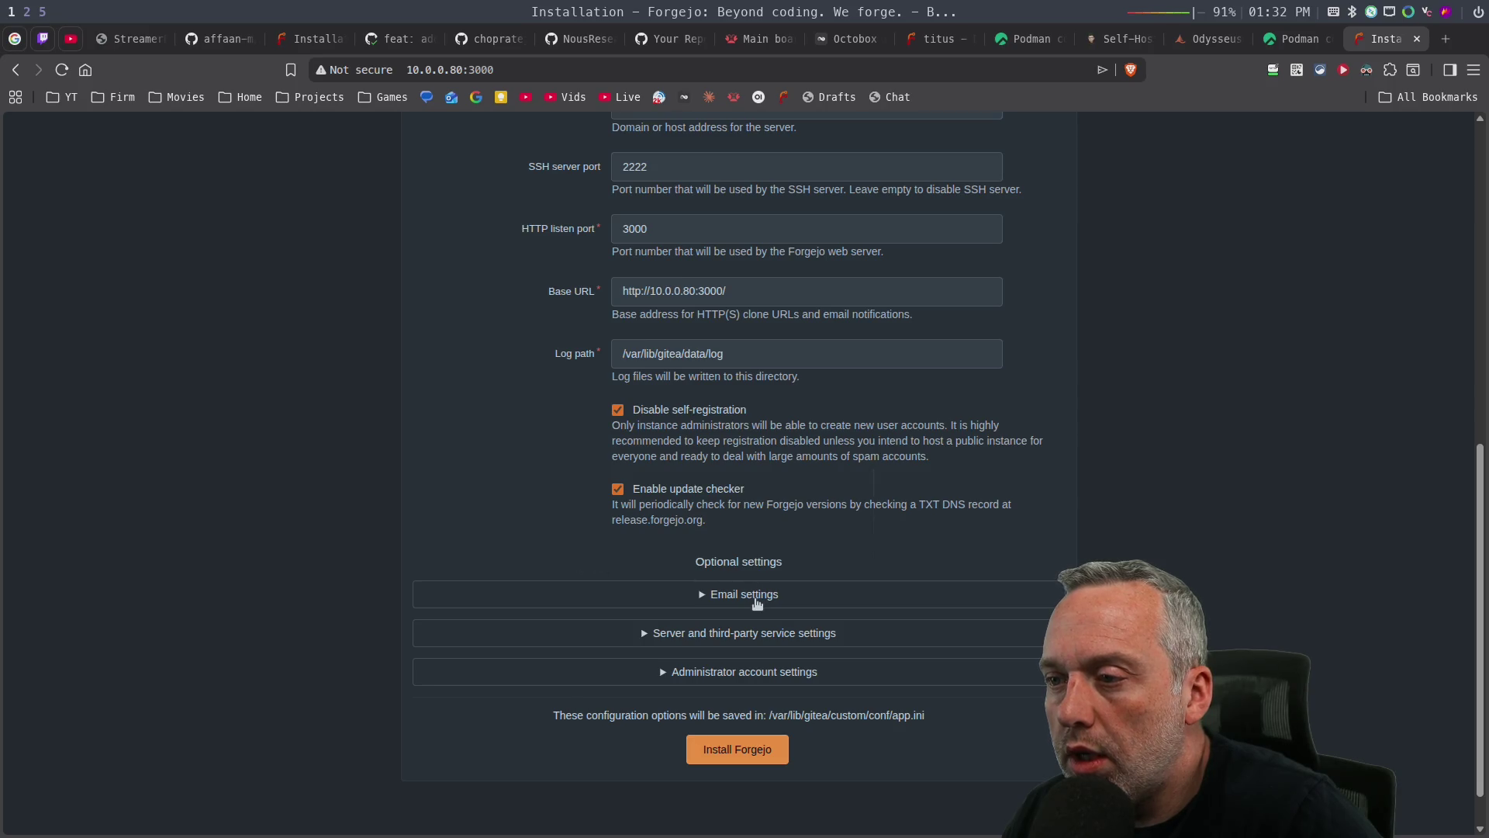
pyautogui.click(724, 636)
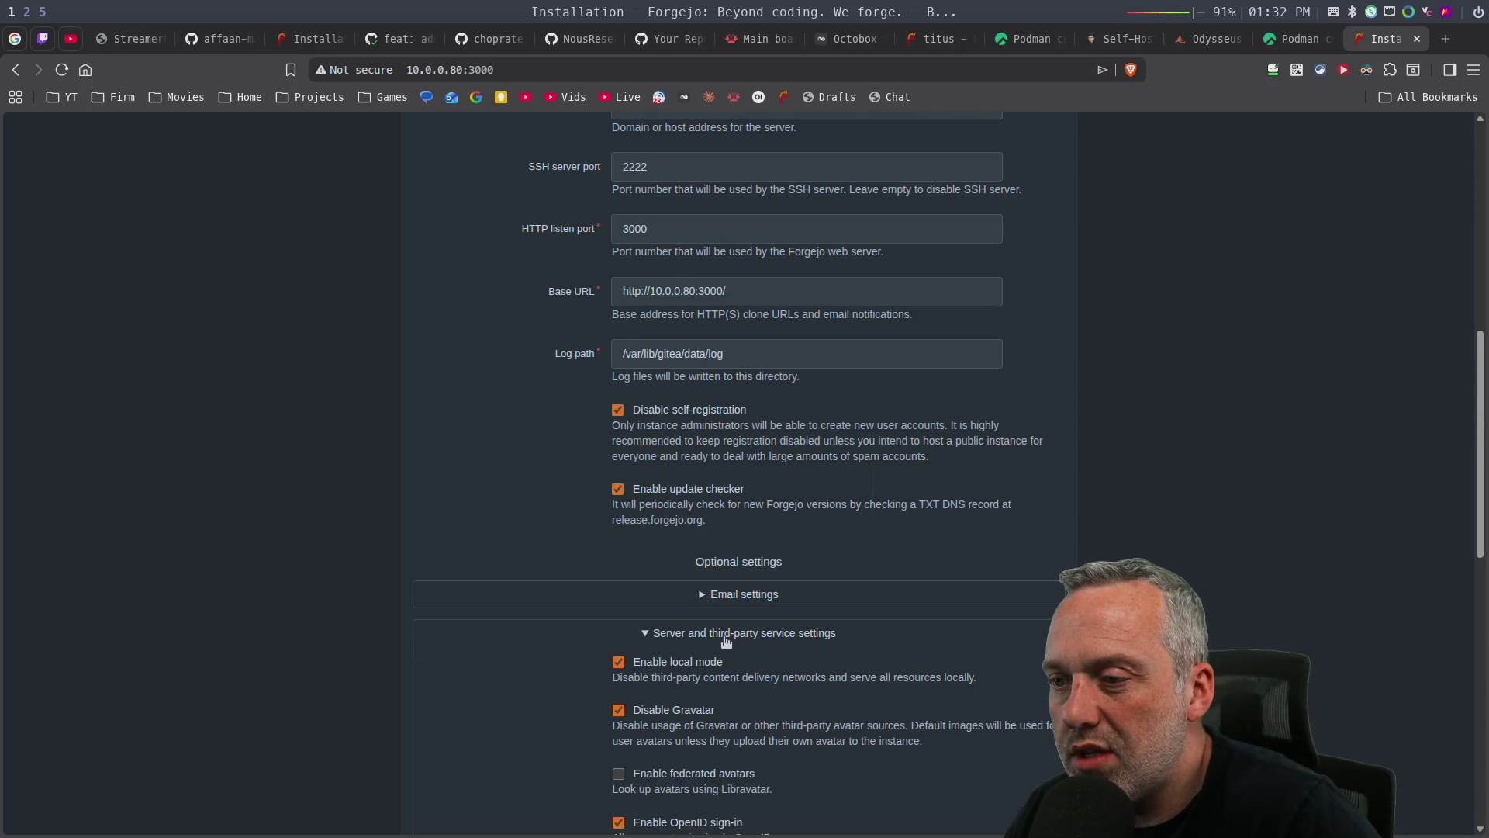
pyautogui.scroll(-7, 511, 636)
pyautogui.scroll(-4, 512, 644)
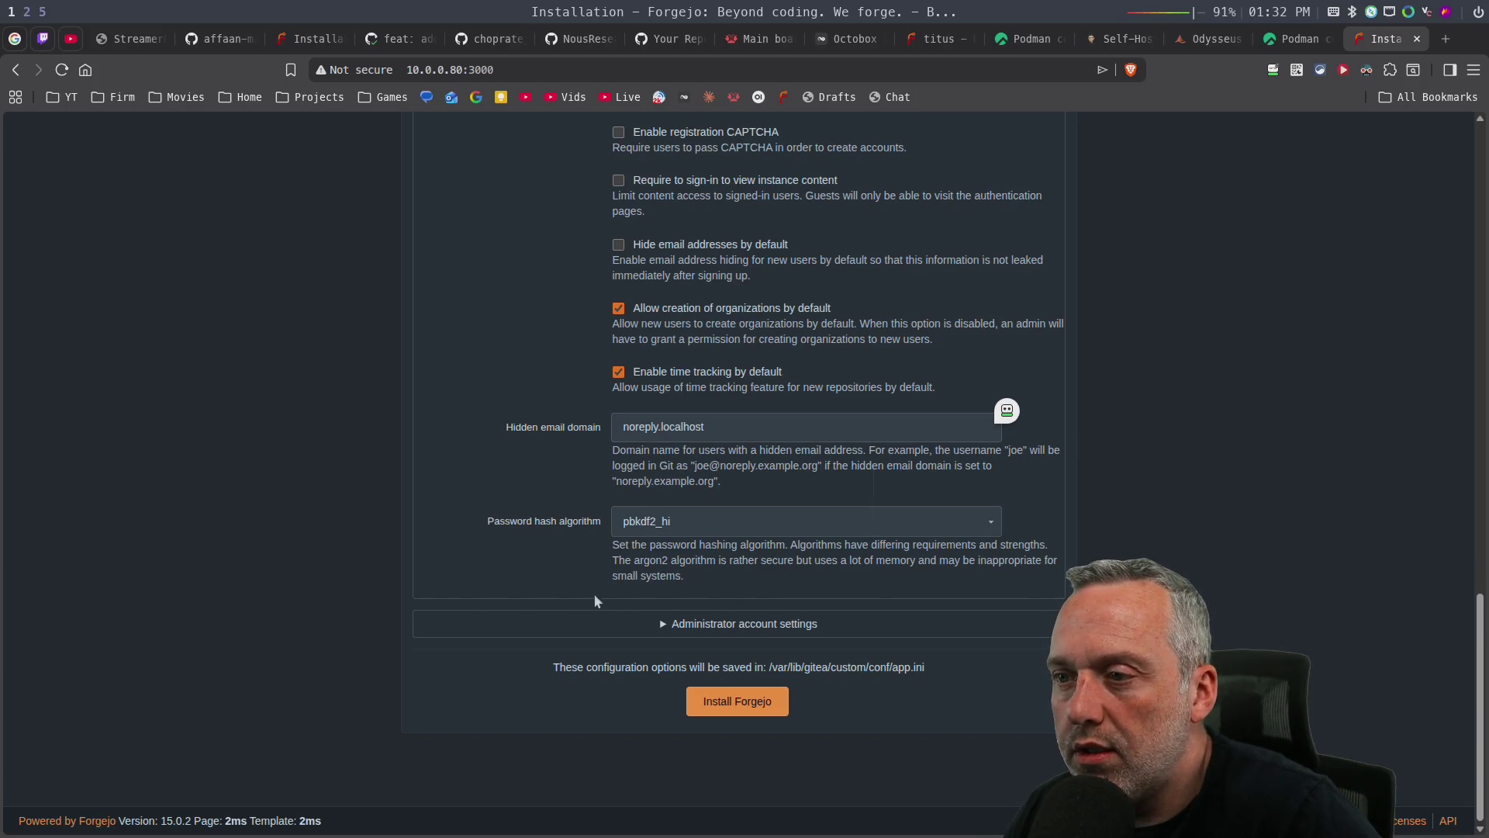
pyautogui.click(747, 626)
pyautogui.scroll(-3, 394, 555)
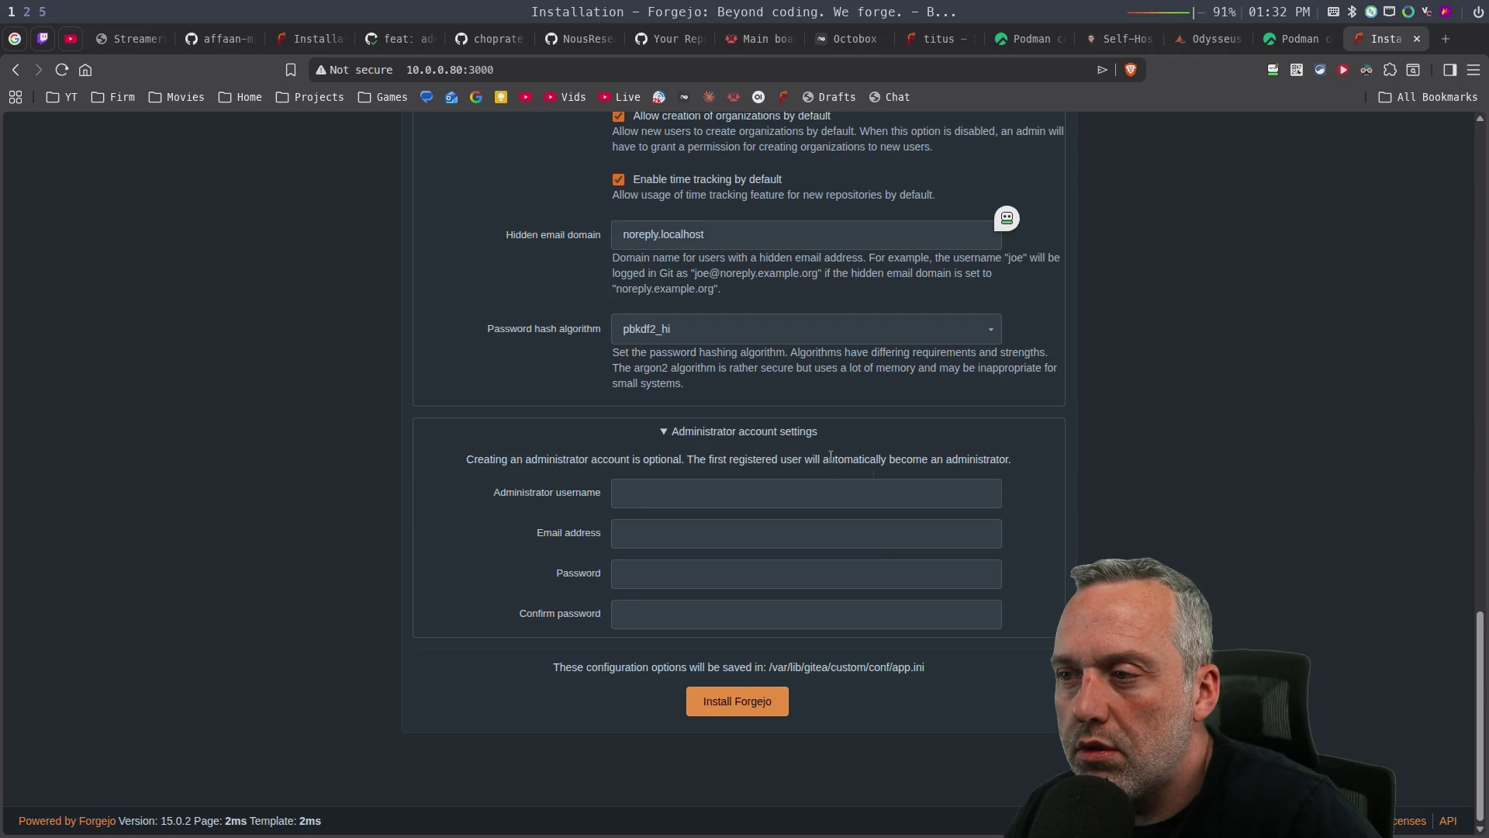
pyautogui.click(760, 706)
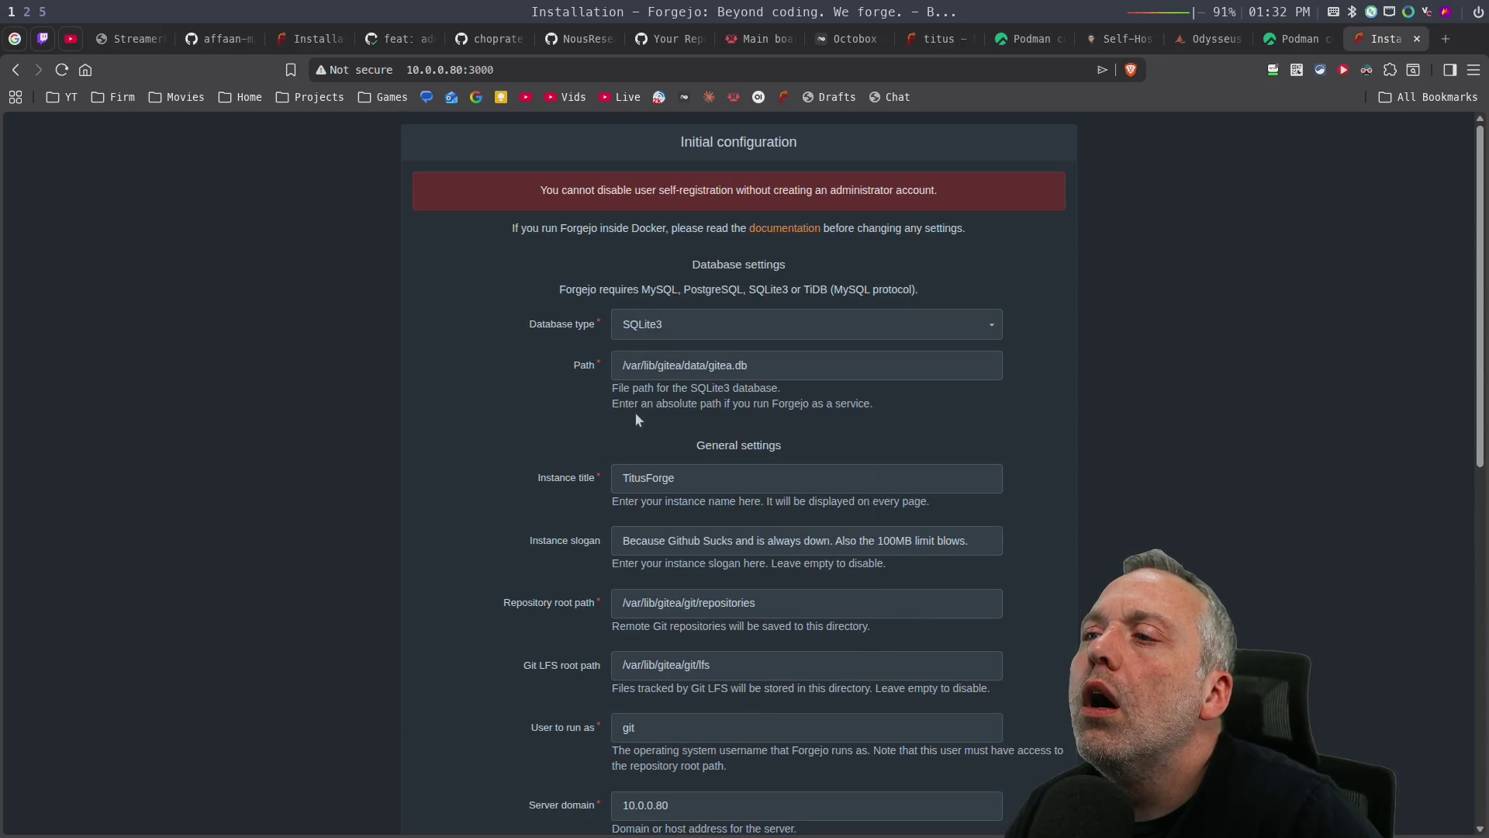
# Step: Enter the administrator username, e-mail and a short password, then submit Install Forgejo
pyautogui.scroll(-10, 637, 420)
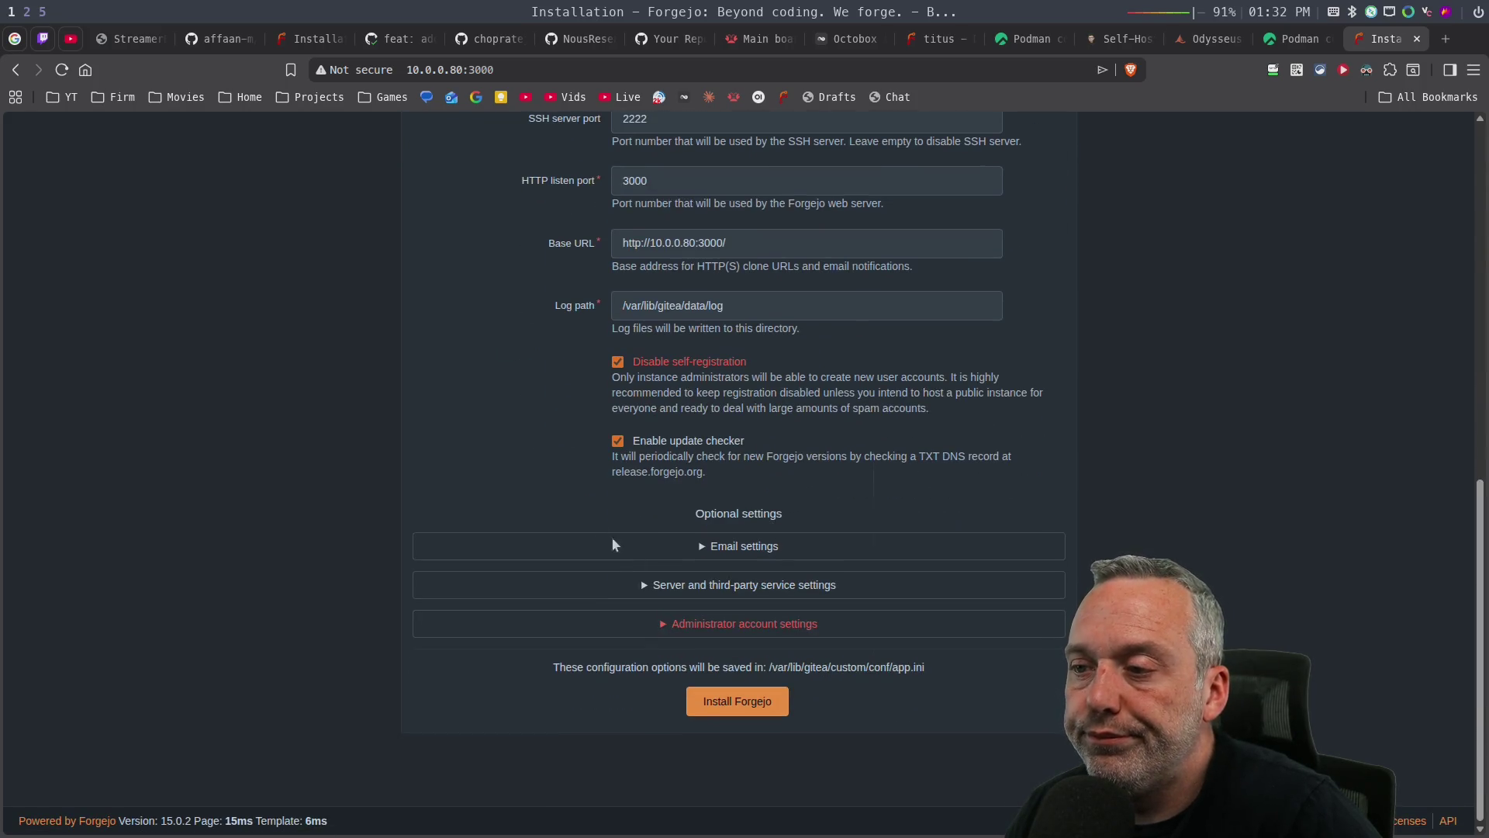
pyautogui.click(774, 624)
pyautogui.click(658, 688)
pyautogui.write('tit')
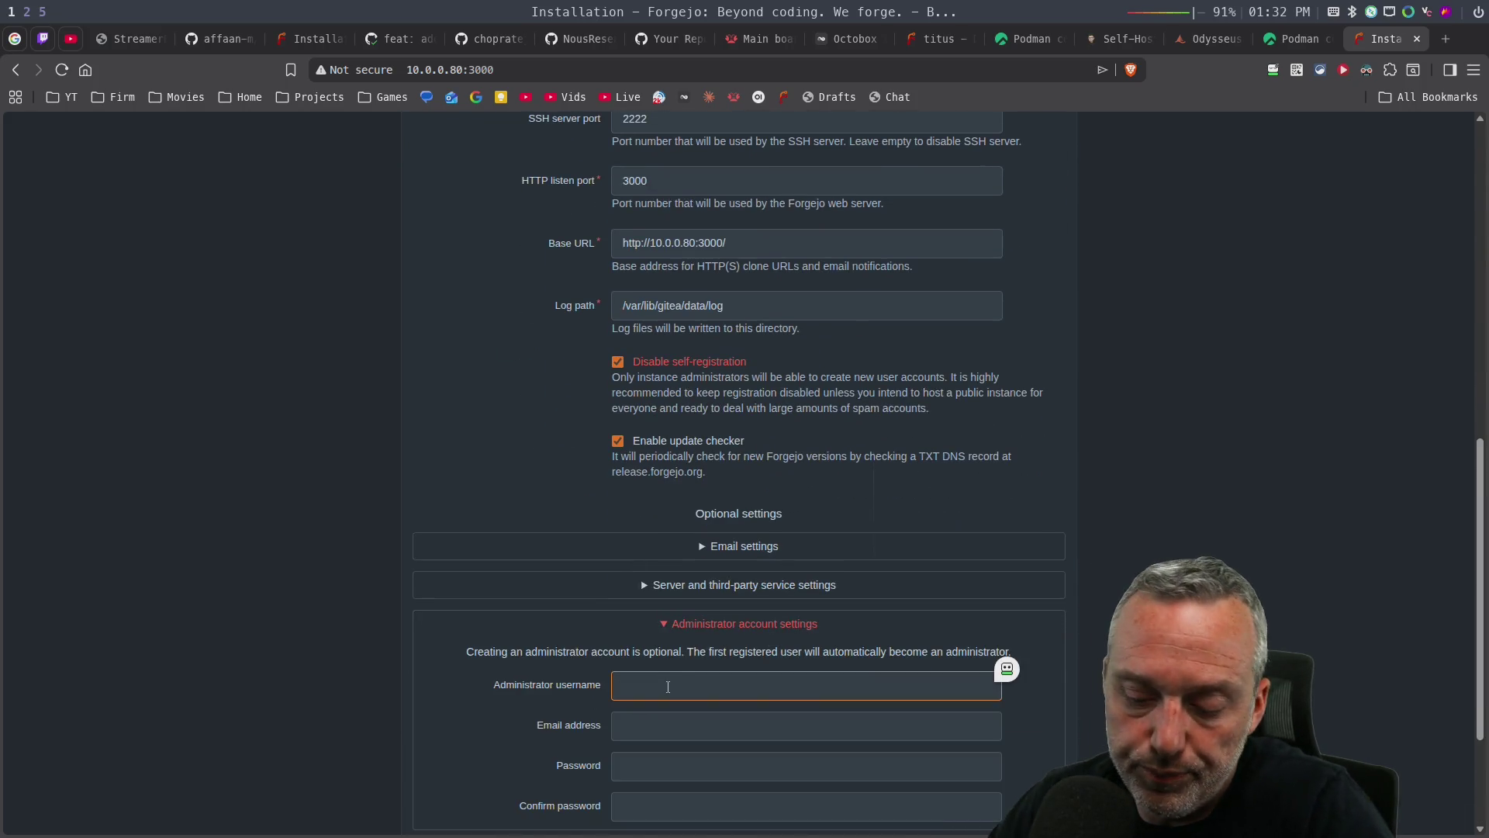
pyautogui.write('us')
pyautogui.press('Tab')
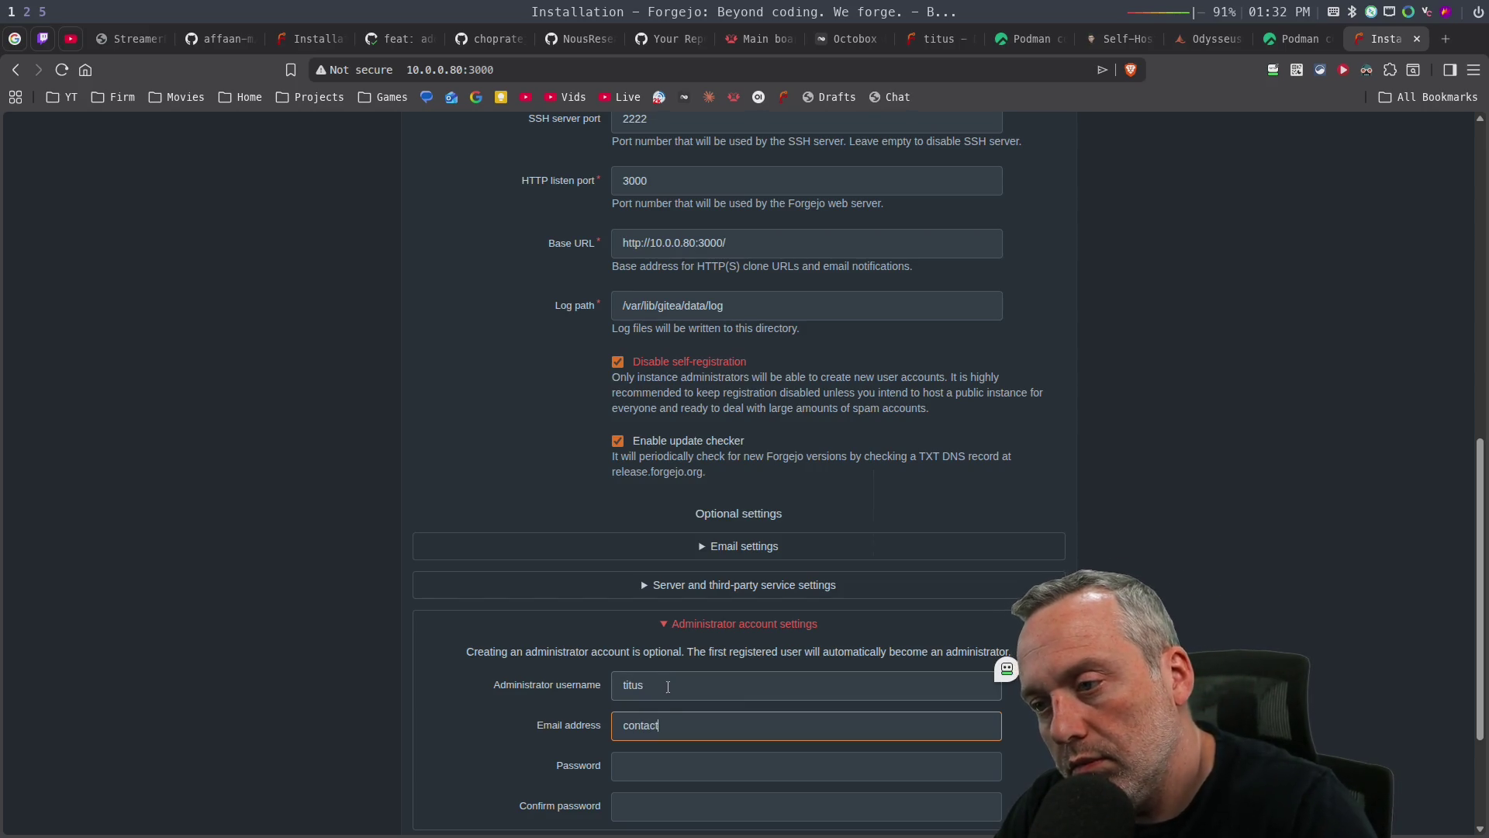
pyautogui.press('Tab')
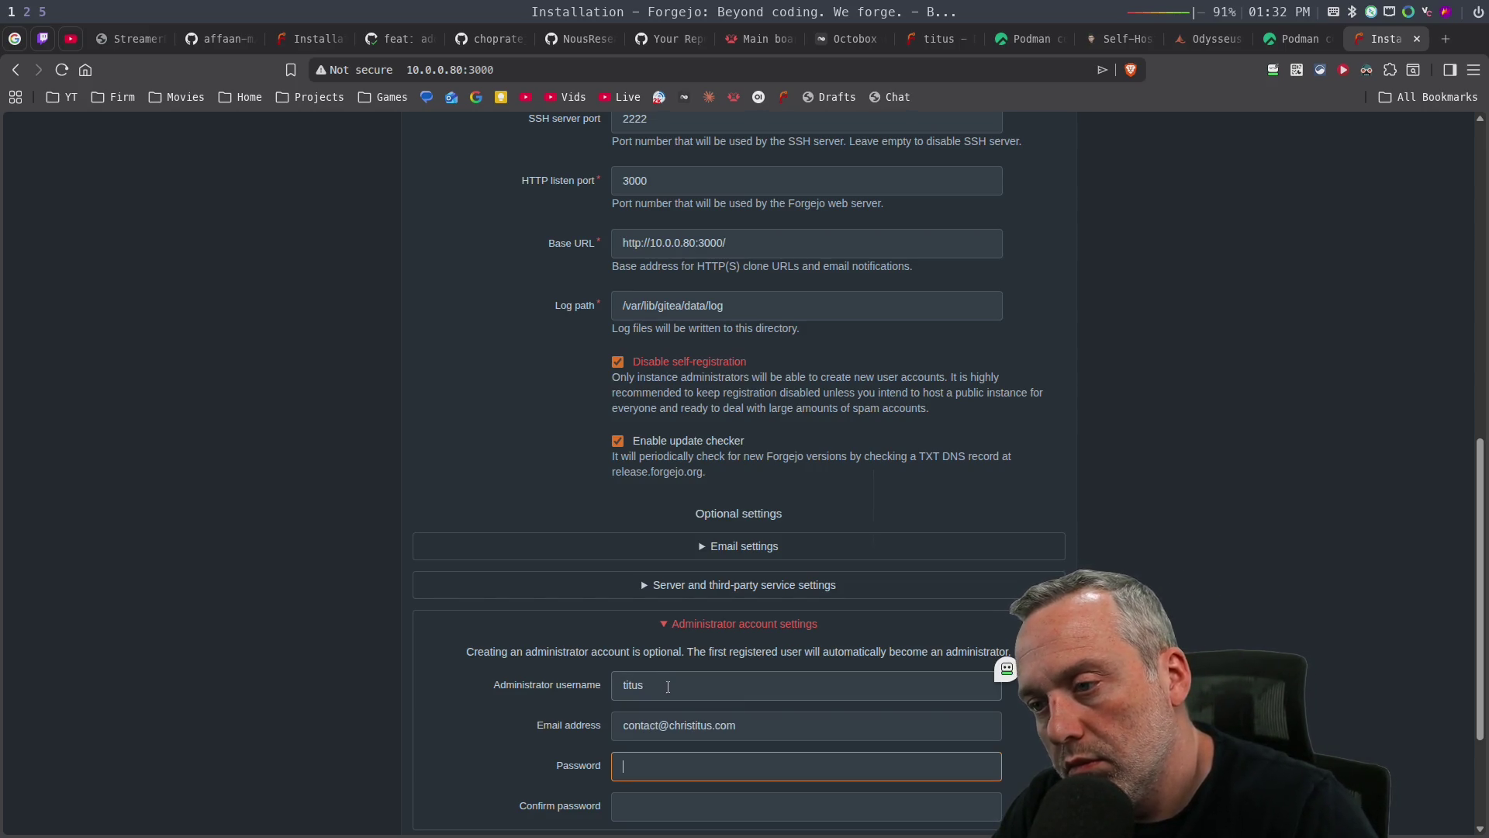
pyautogui.press('Tab')
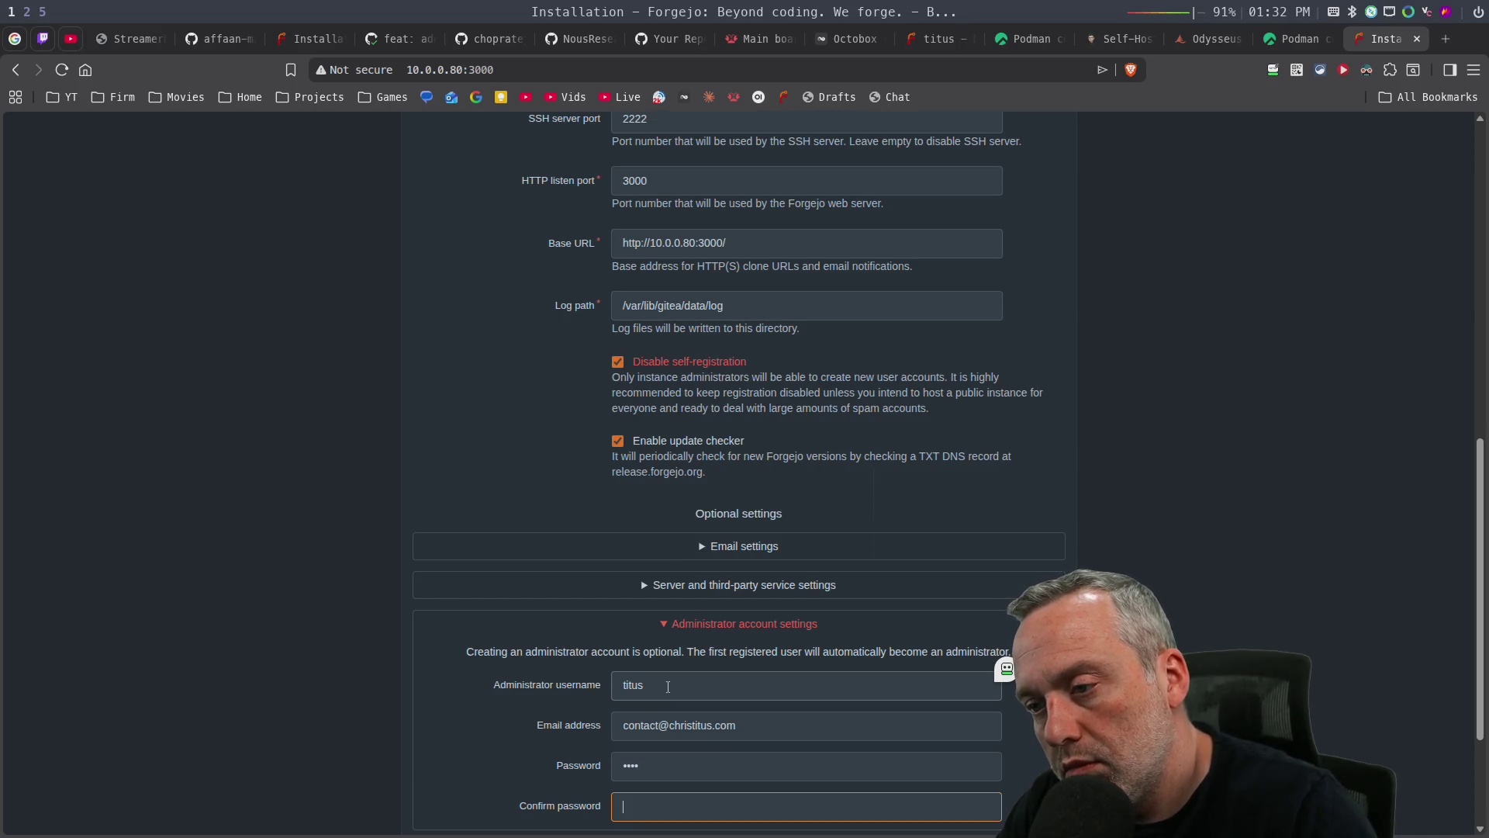
pyautogui.click(668, 687)
pyautogui.scroll(-2, 658, 718)
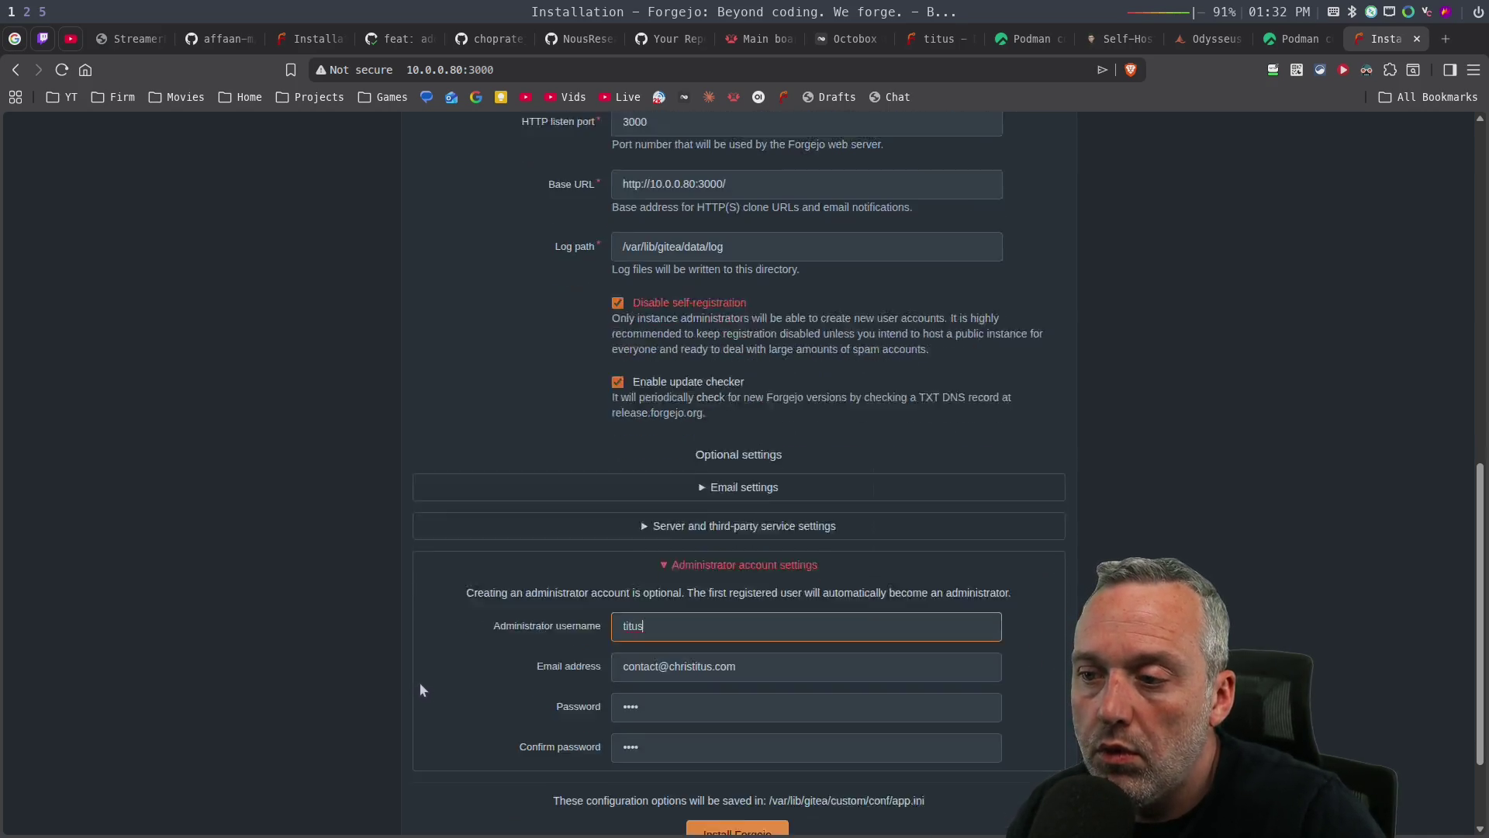
pyautogui.click(714, 708)
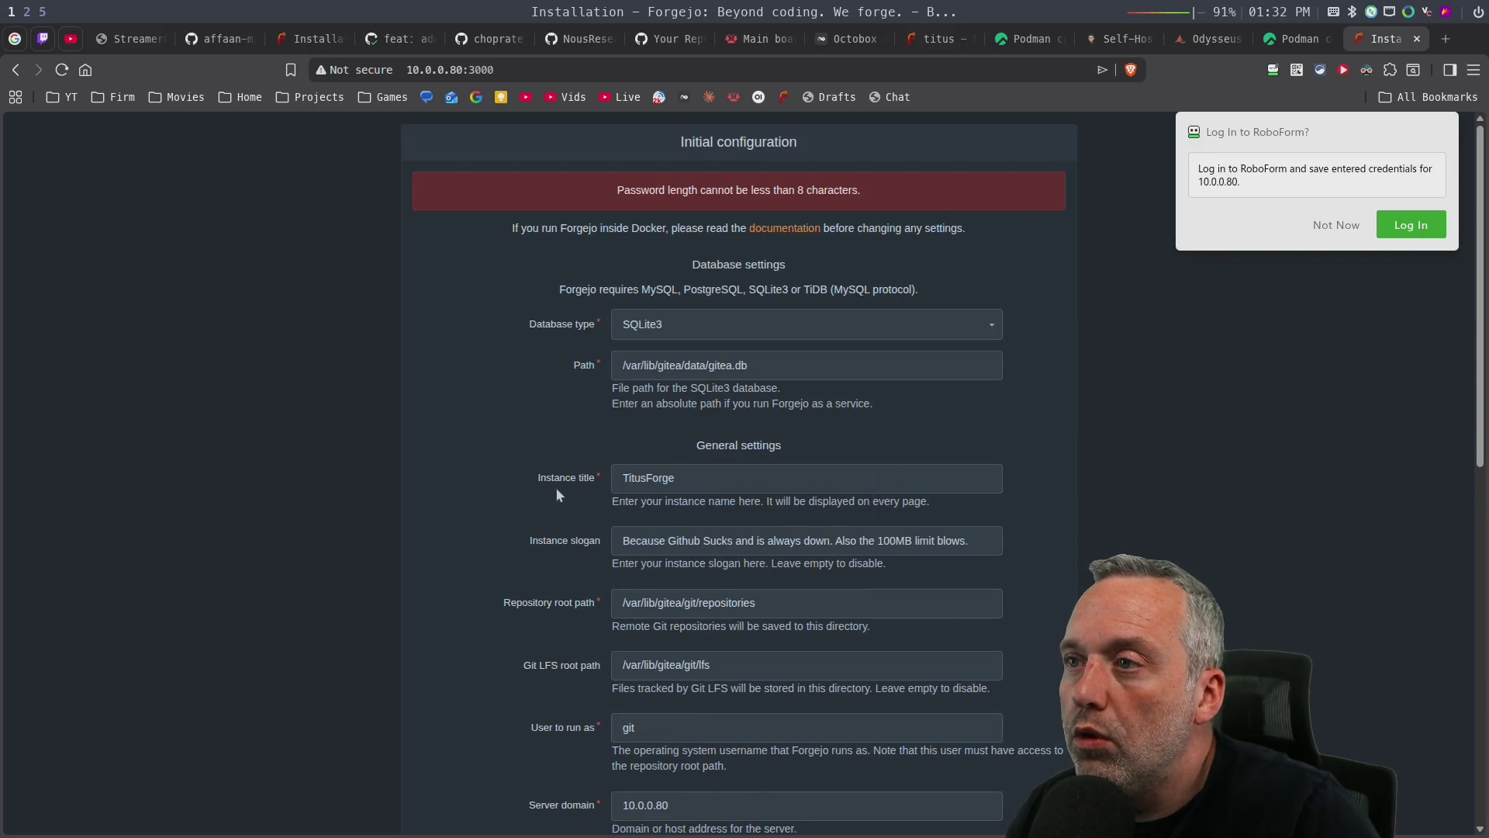
# Step: Enter an 8-character administrator password and its confirmation, then install Forgejo
pyautogui.scroll(-10, 535, 485)
pyautogui.click(743, 625)
pyautogui.scroll(-2, 736, 613)
pyautogui.click(590, 574)
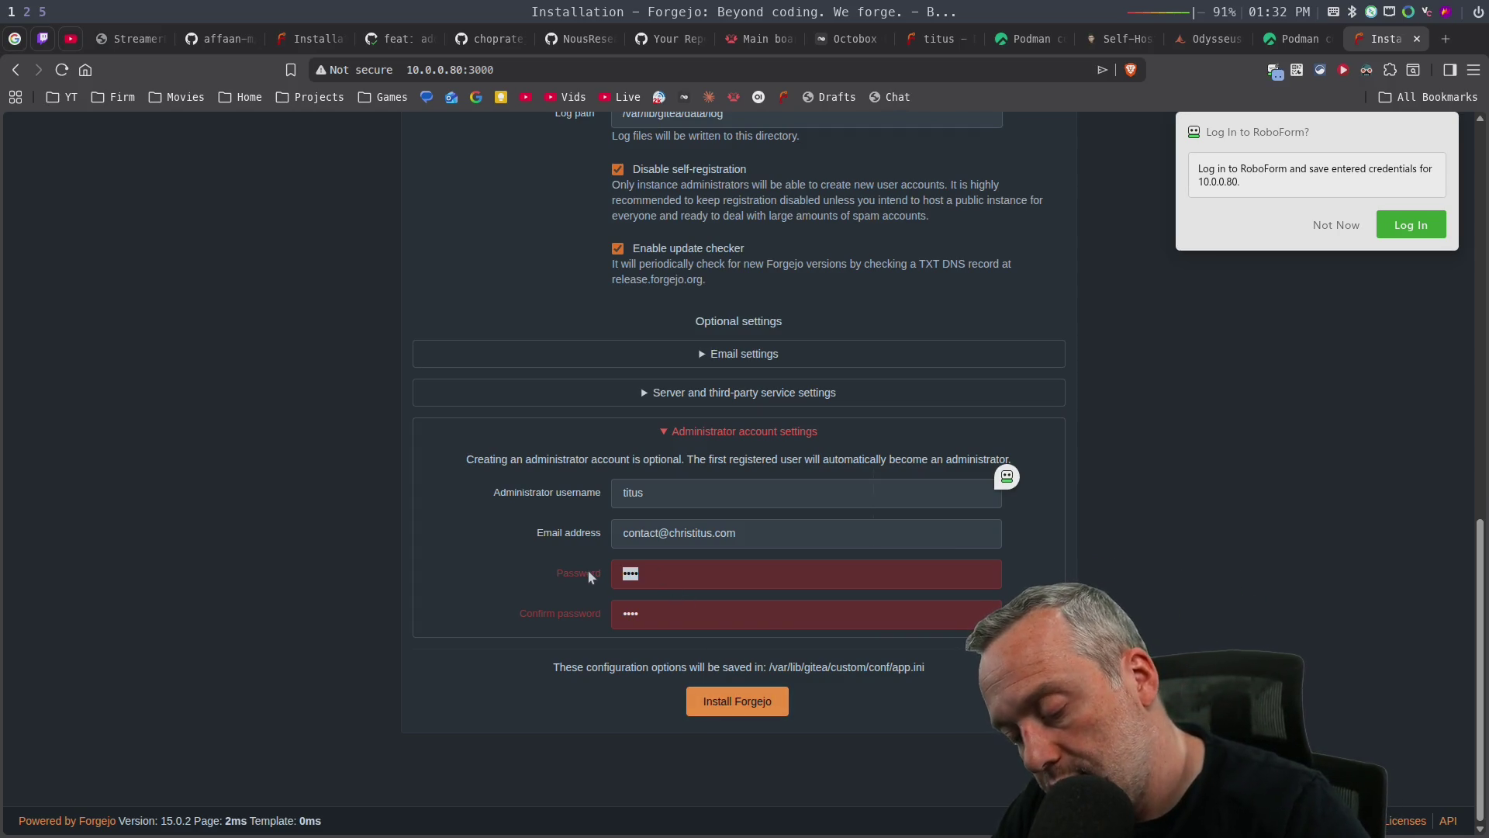
pyautogui.press('Tab')
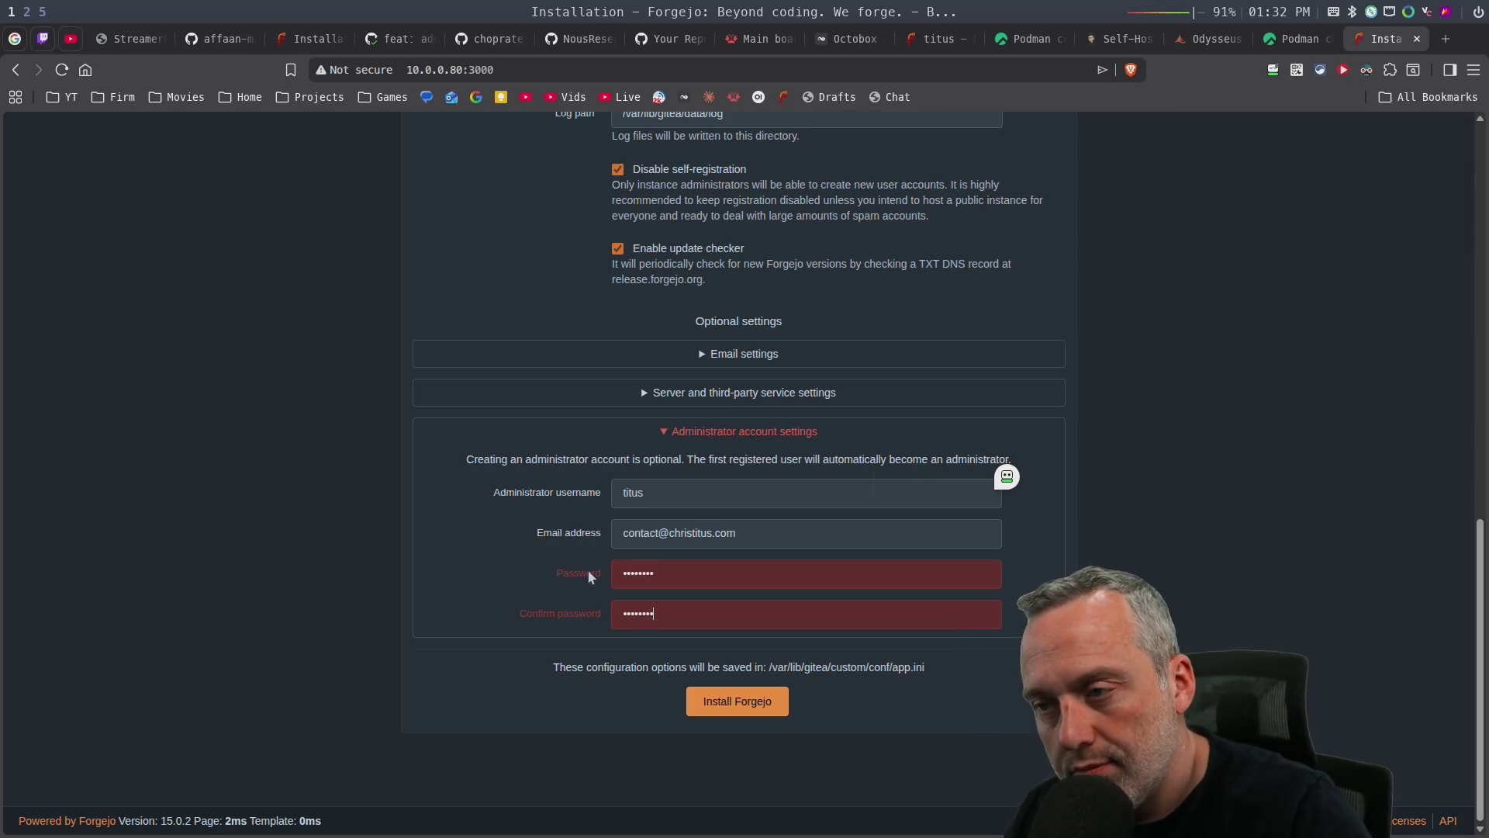
pyautogui.click(733, 692)
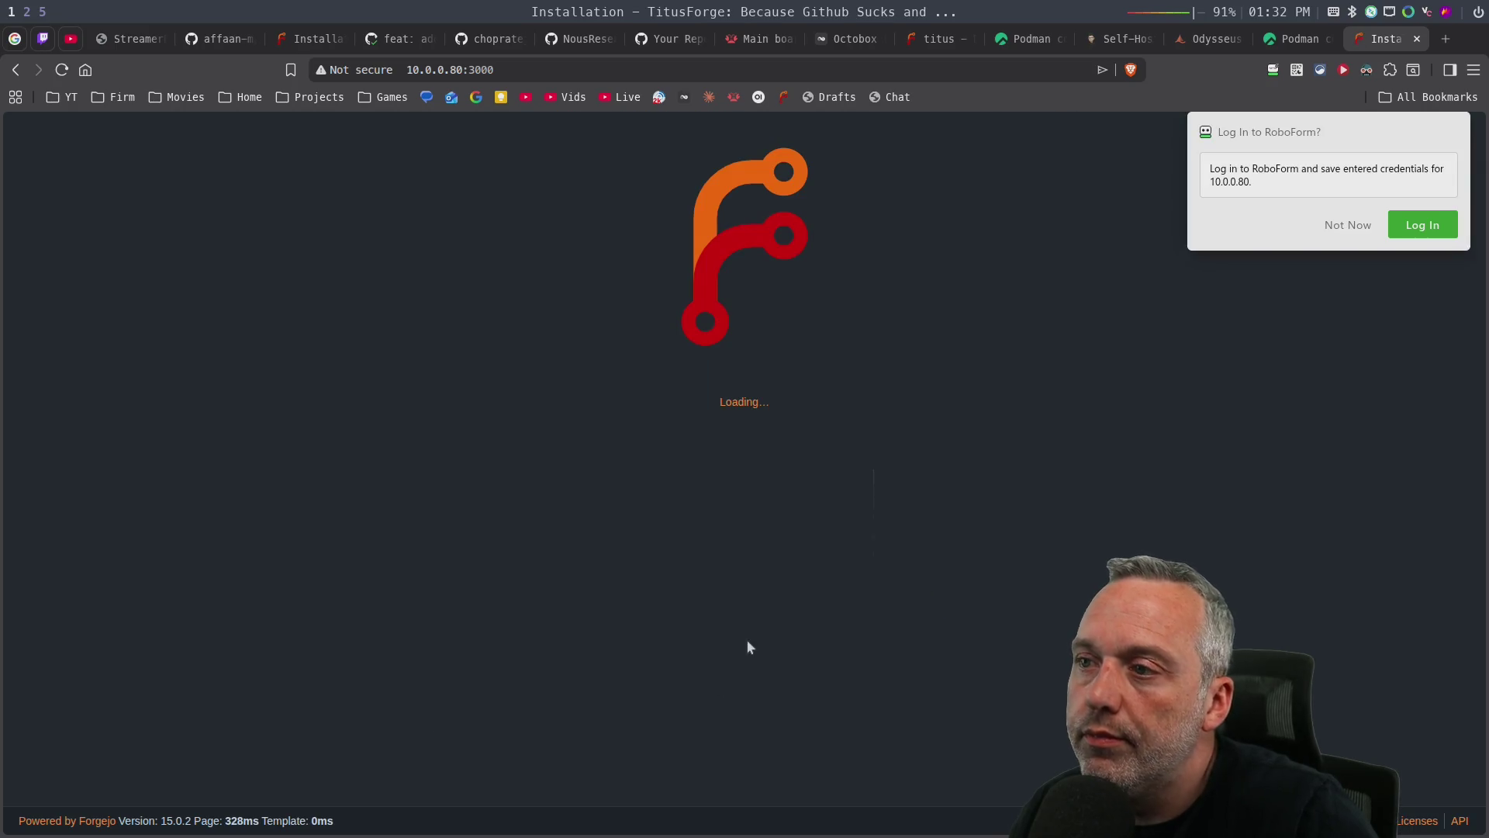
# Step: Dismiss the password prompt and reach the avatar settings via the account menu's Profile page
pyautogui.click(1348, 225)
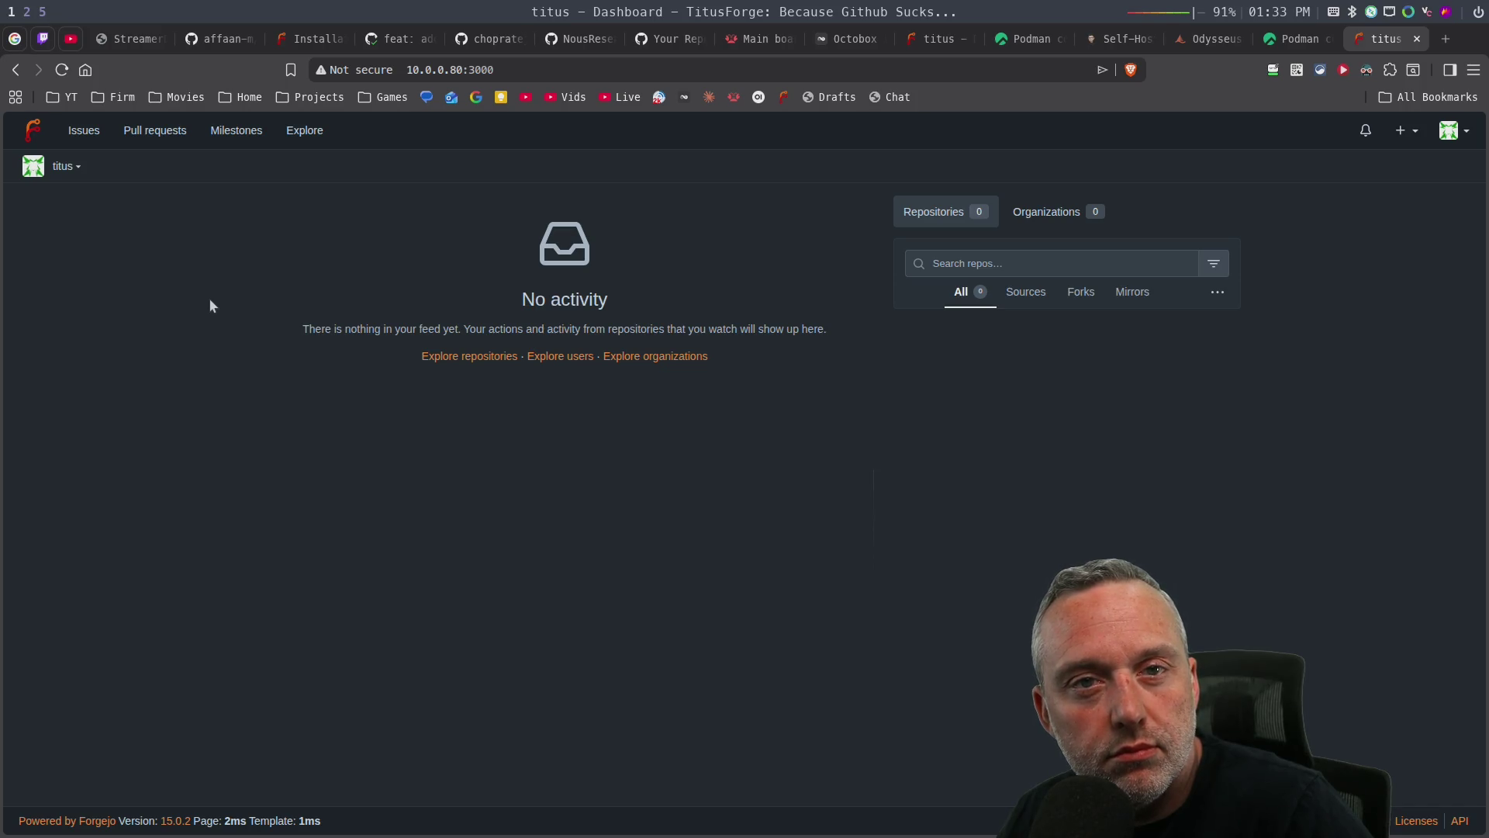
pyautogui.click(82, 161)
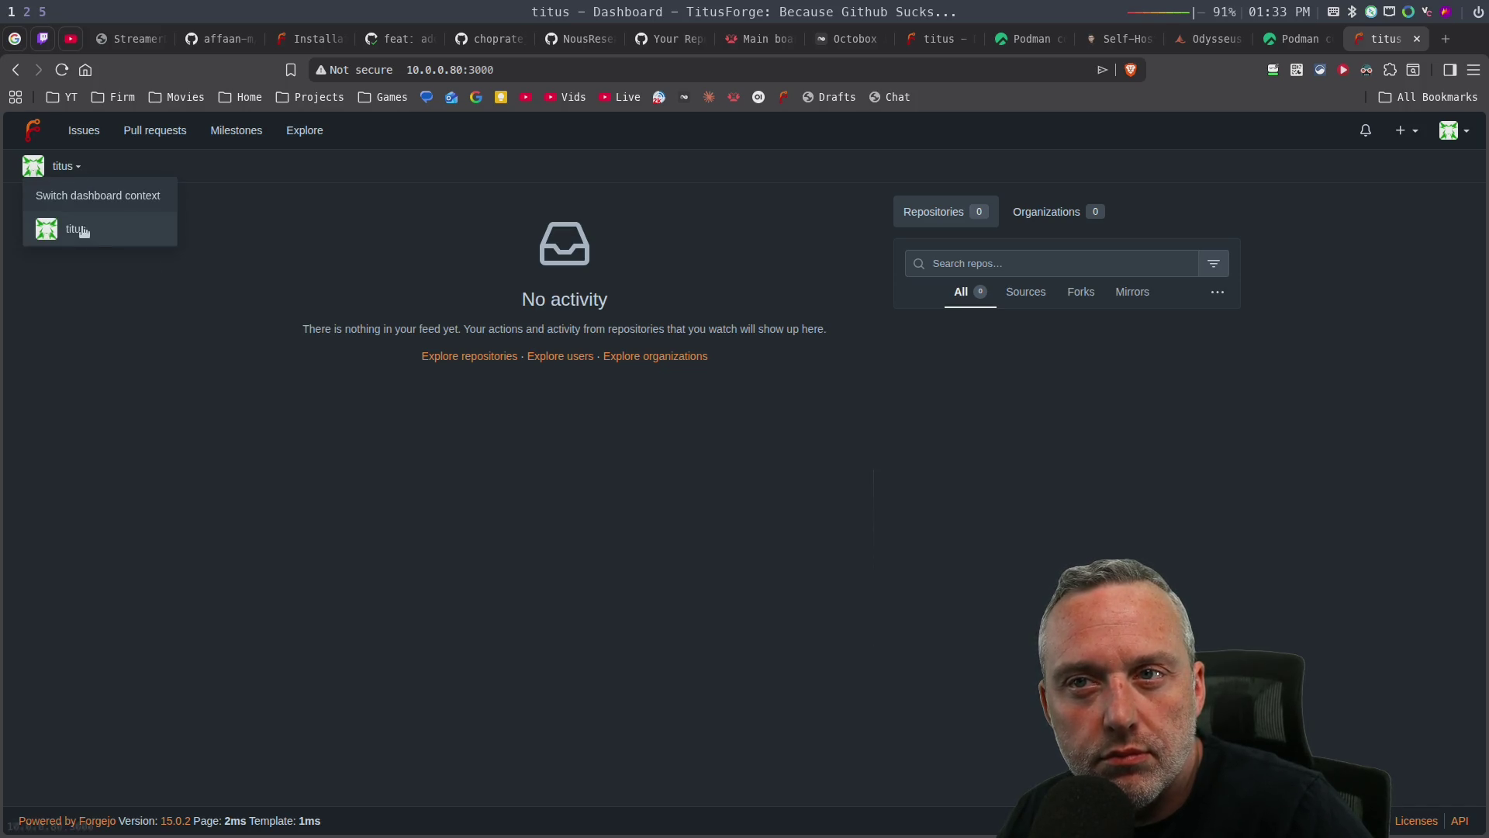
pyautogui.click(1449, 130)
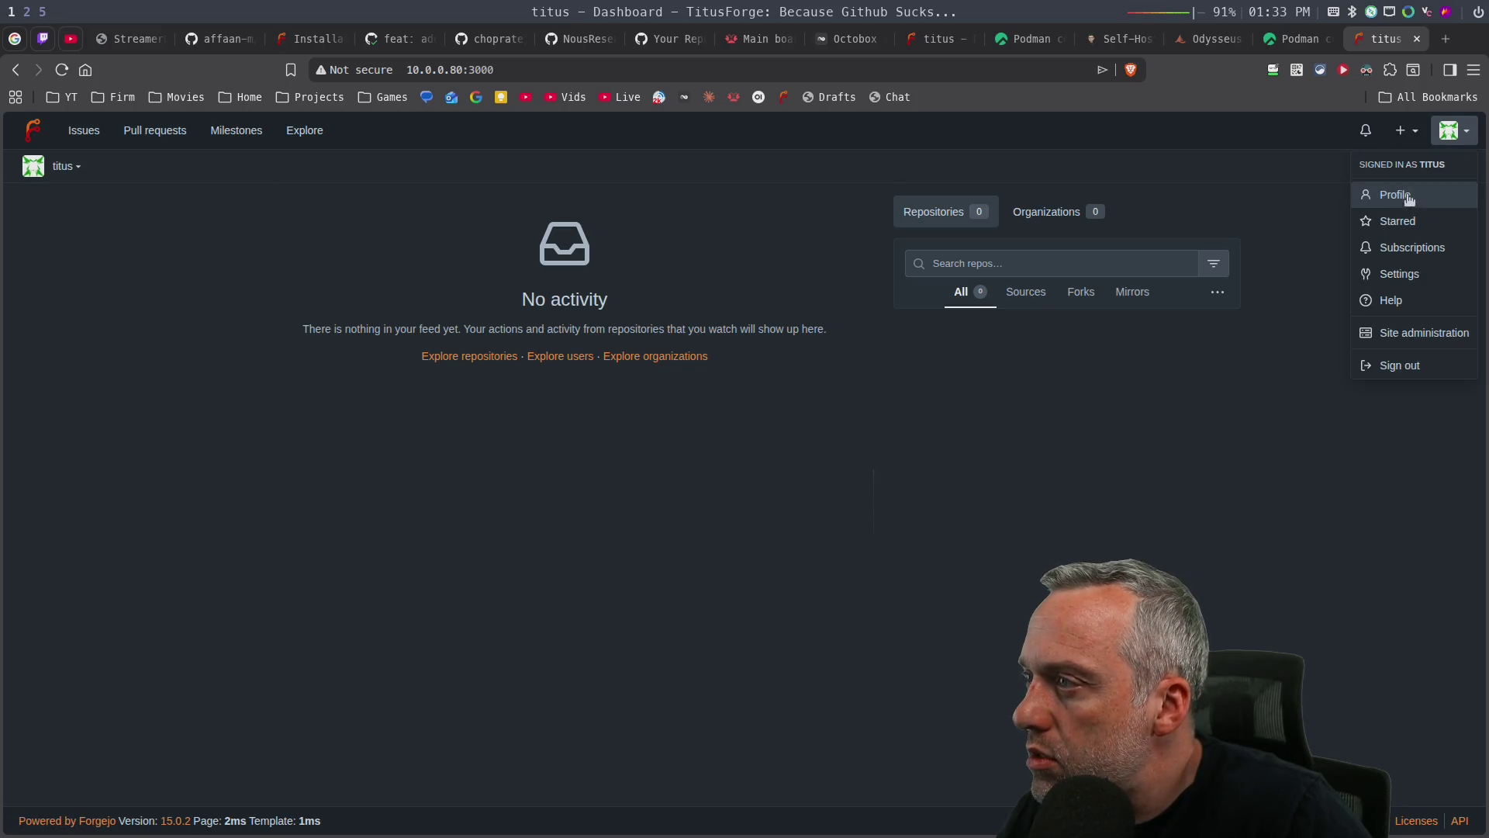
pyautogui.click(1408, 194)
pyautogui.click(374, 293)
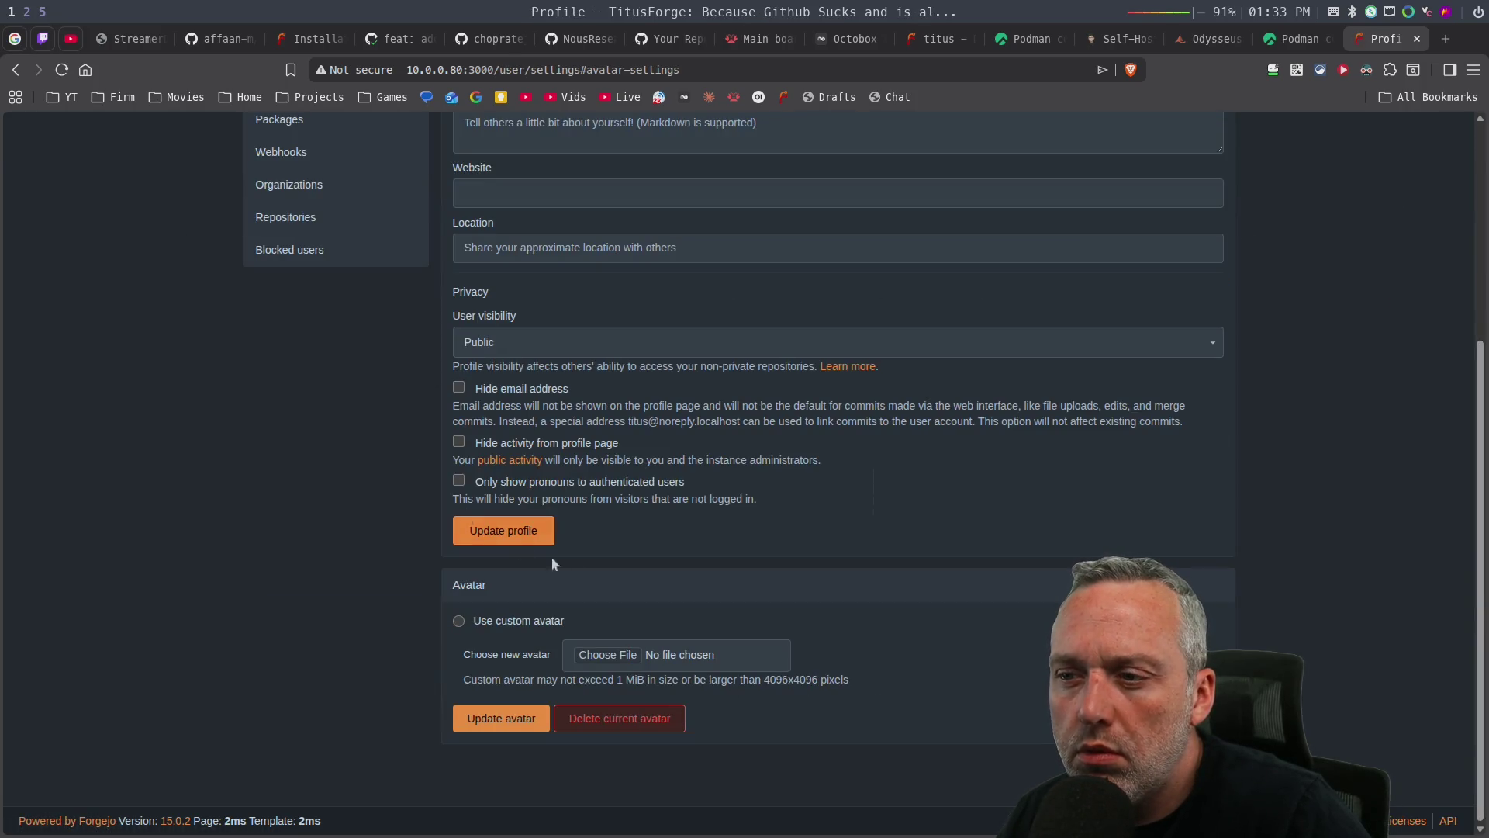
# Step: Choose CTT-Logo-500.png from Video Production > New Logo - UI as the avatar file
pyautogui.click(616, 656)
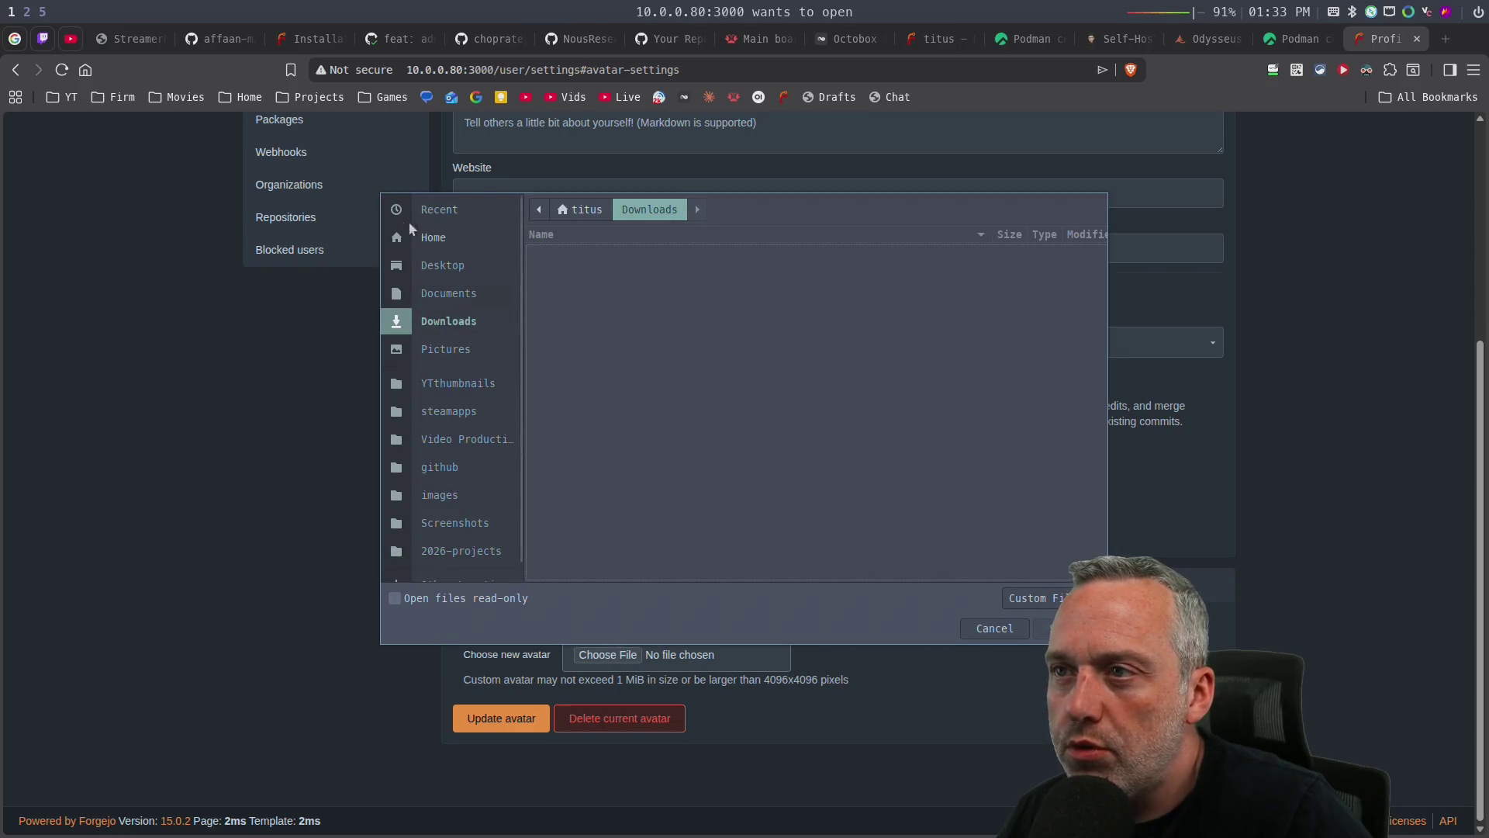
pyautogui.click(465, 439)
pyautogui.scroll(-3, 644, 346)
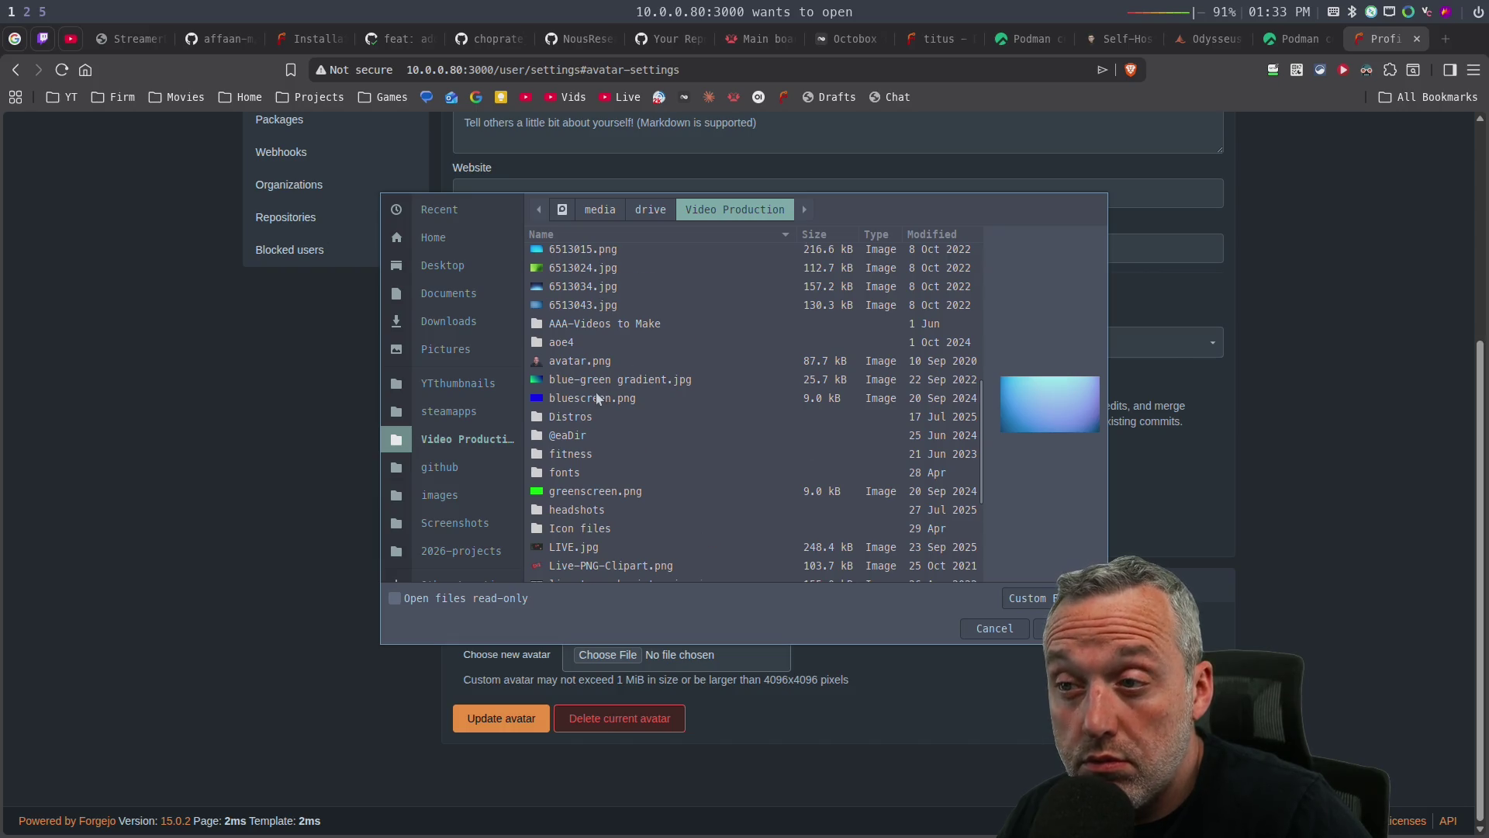
pyautogui.scroll(-2, 597, 398)
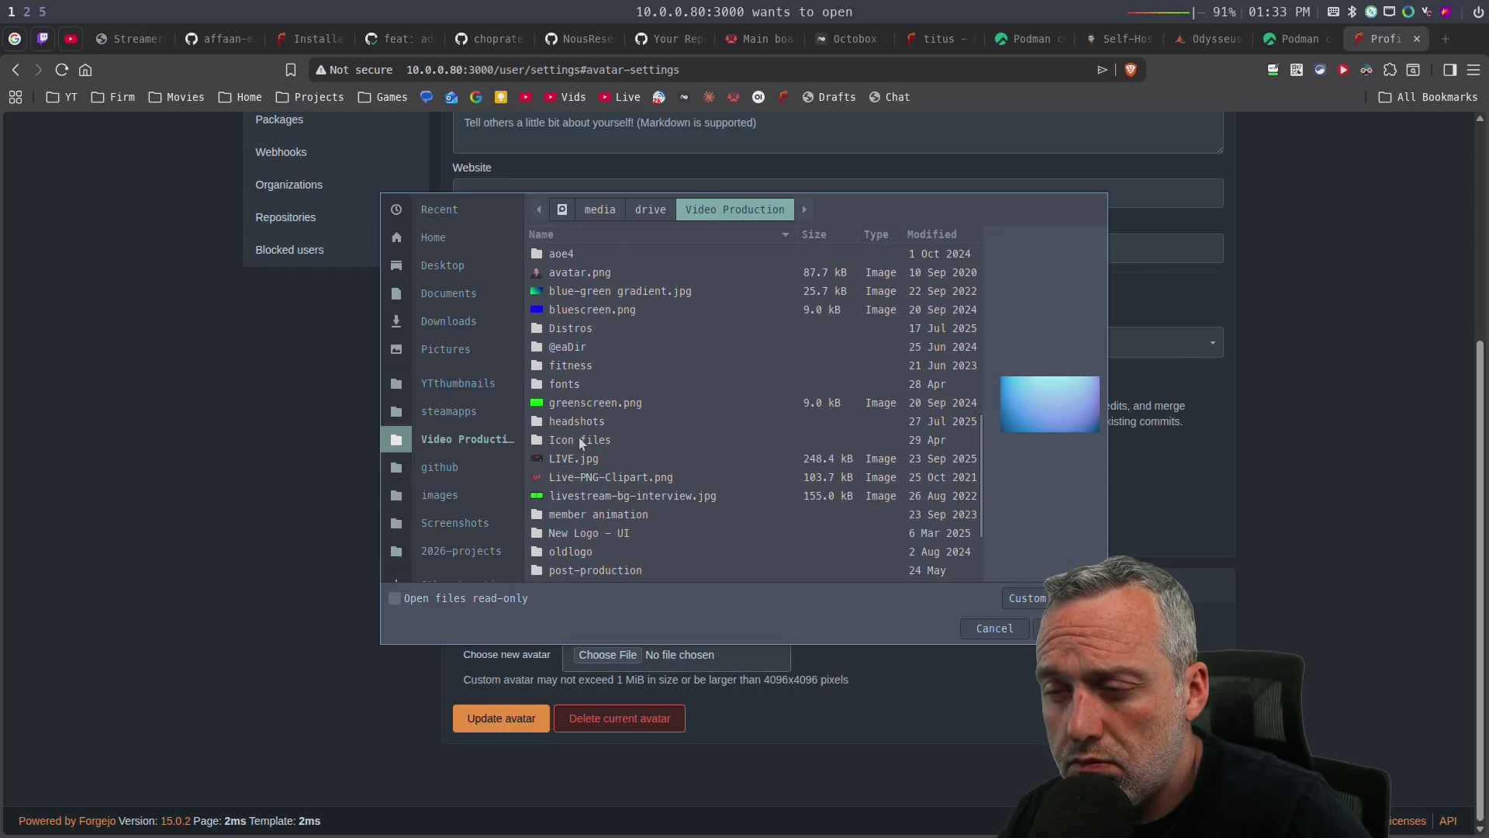
pyautogui.doubleClick(571, 532)
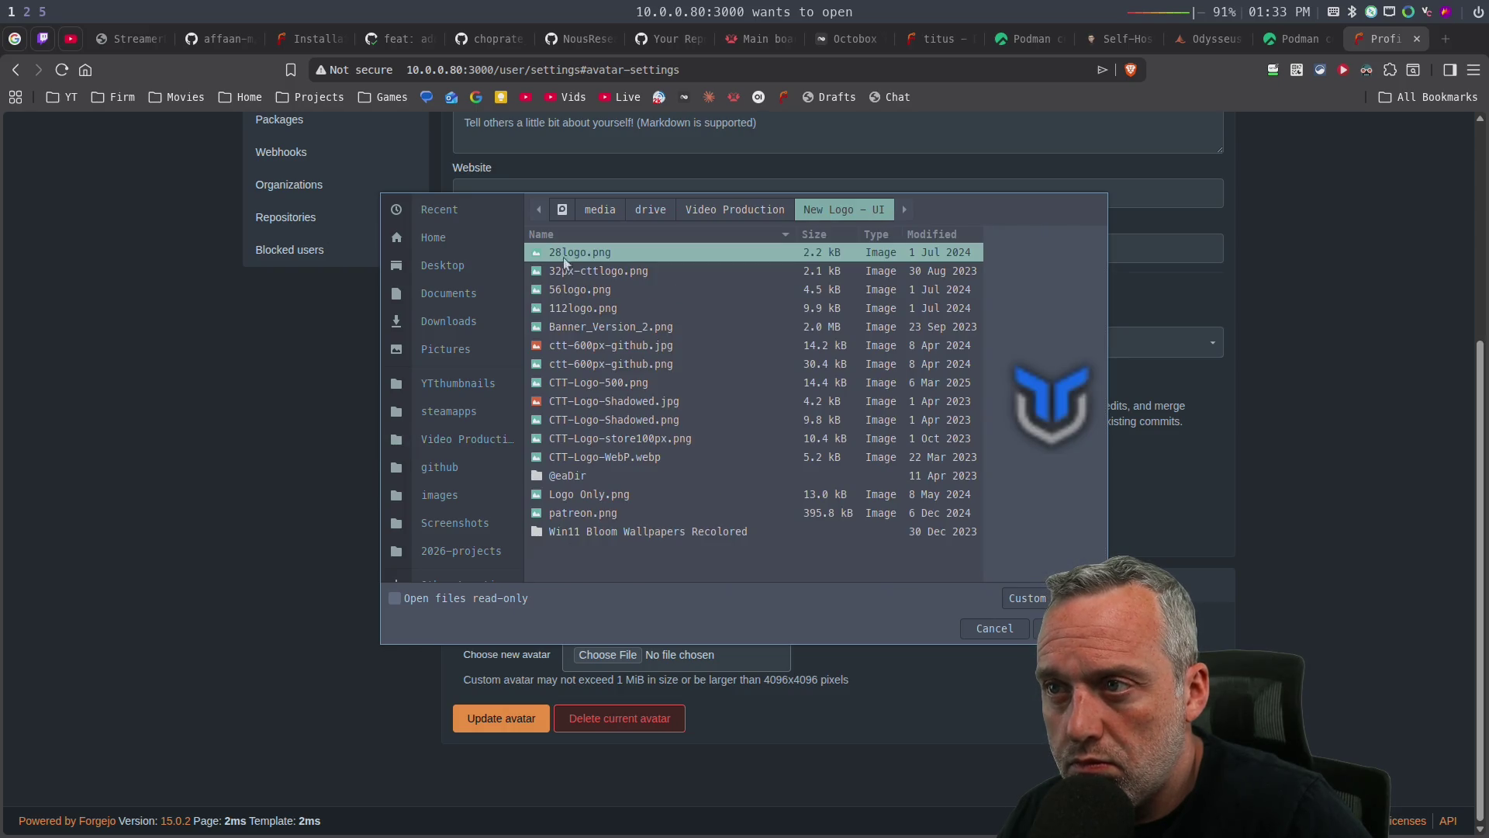
pyautogui.click(603, 383)
pyautogui.click(1070, 629)
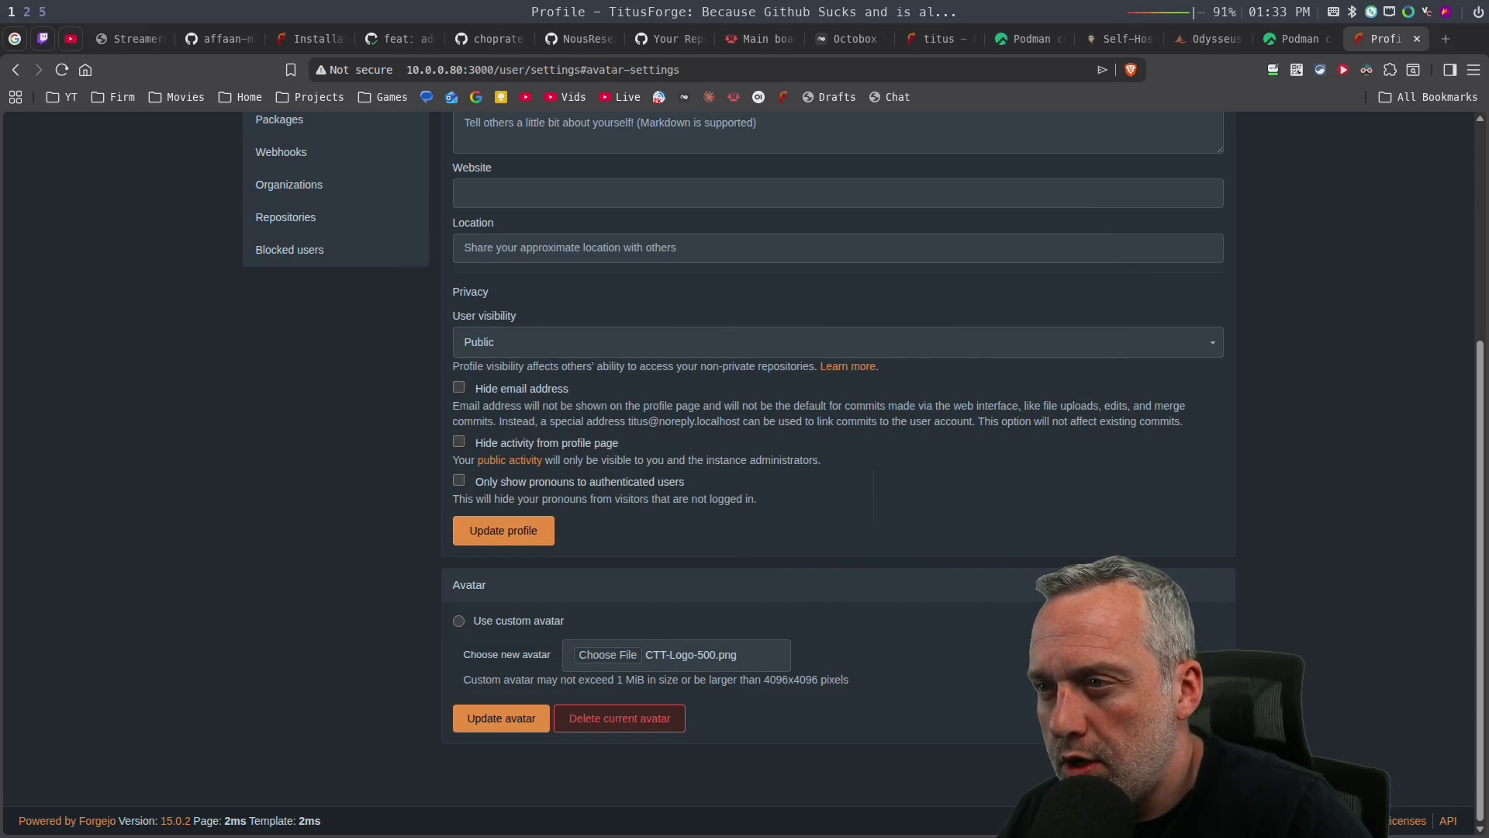
# Step: Upload the new avatar, then enter the full name and set pronouns to it/its
pyautogui.click(492, 725)
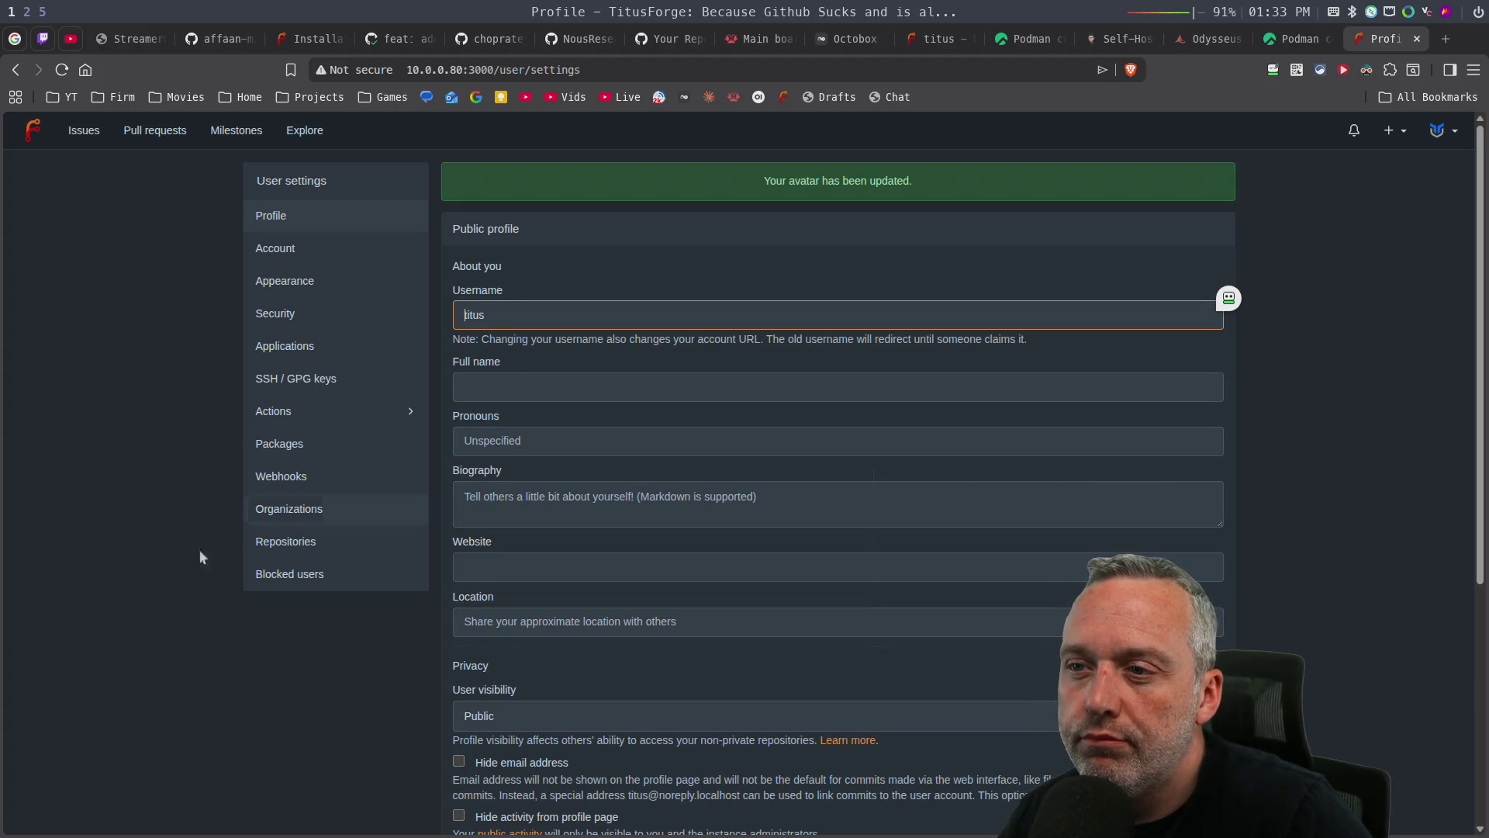
pyautogui.scroll(-3, 299, 655)
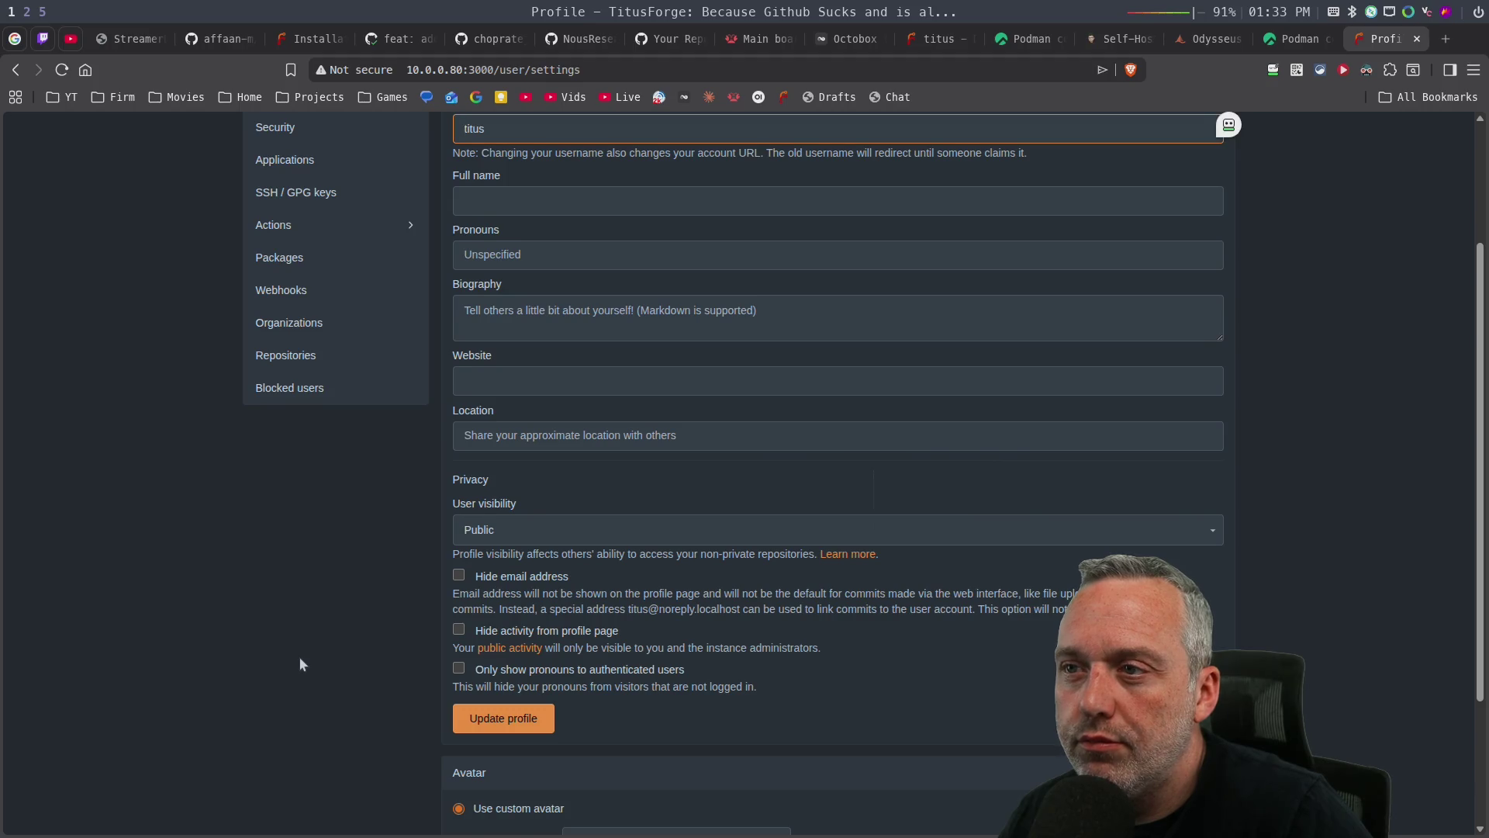
pyautogui.scroll(-3, 300, 659)
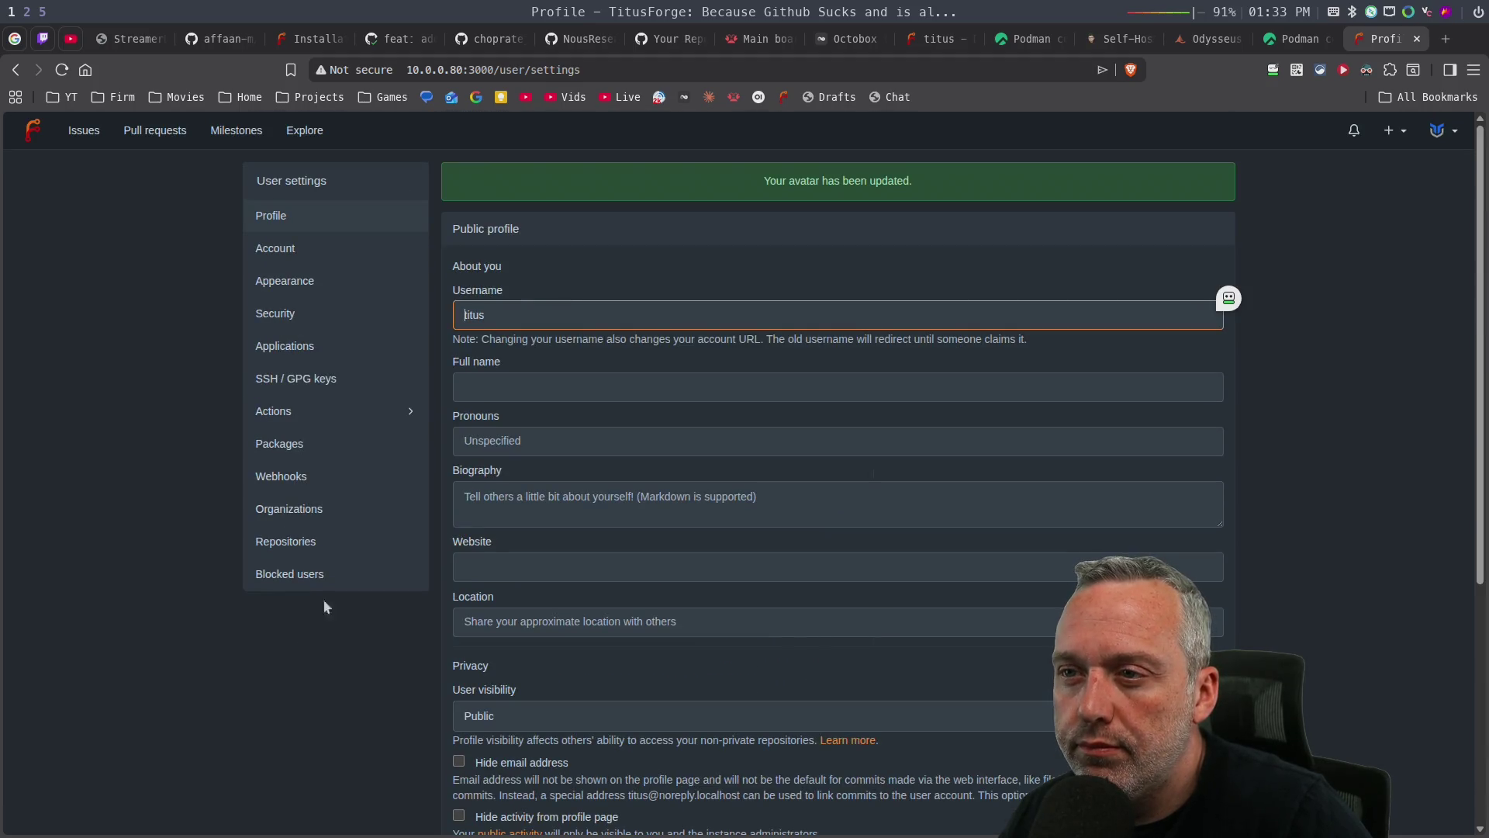
pyautogui.click(562, 385)
pyautogui.write('Chri')
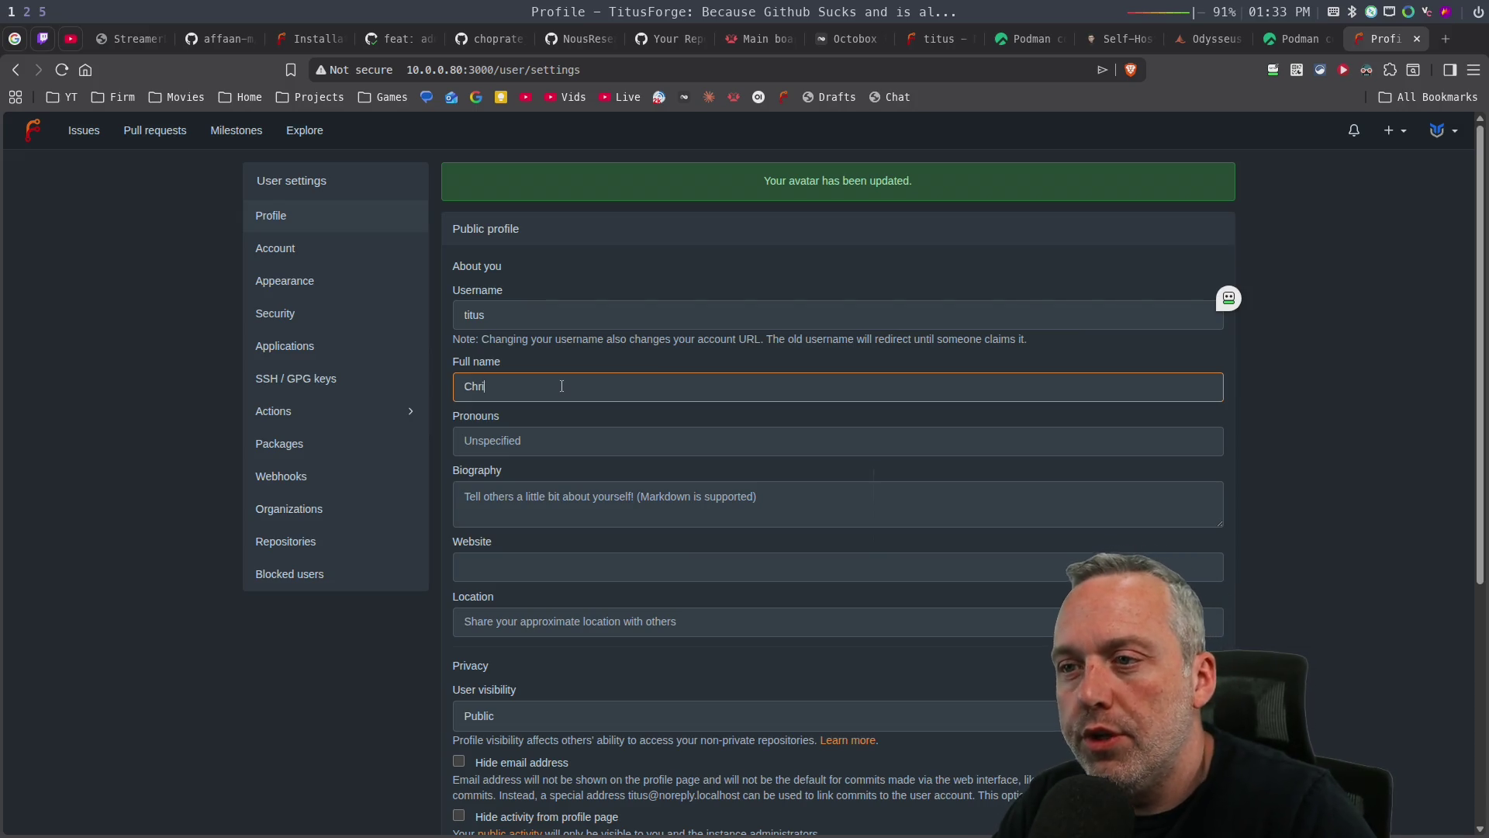
pyautogui.write('is Titus')
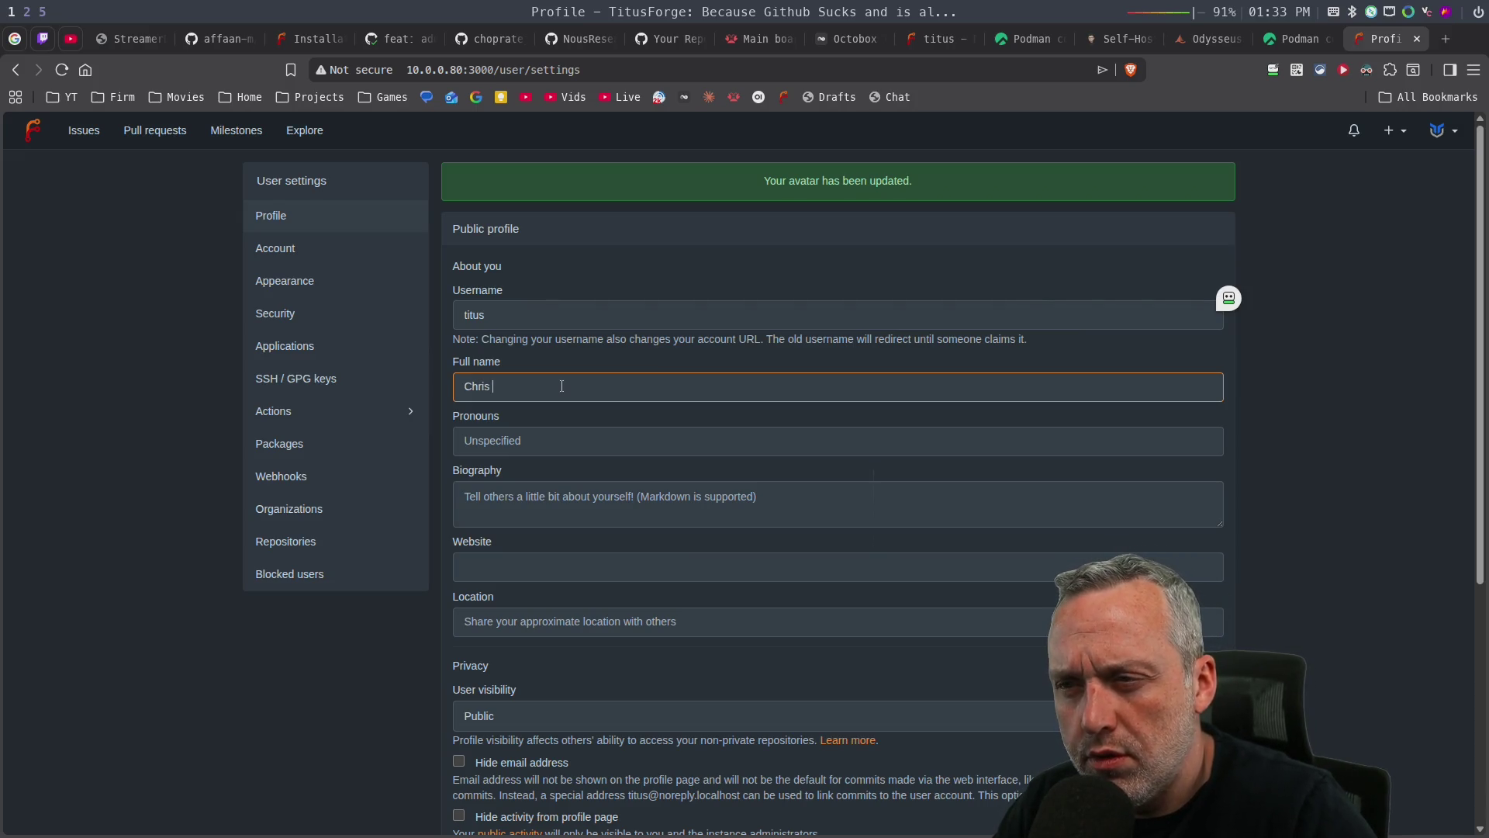
pyautogui.press('Tab')
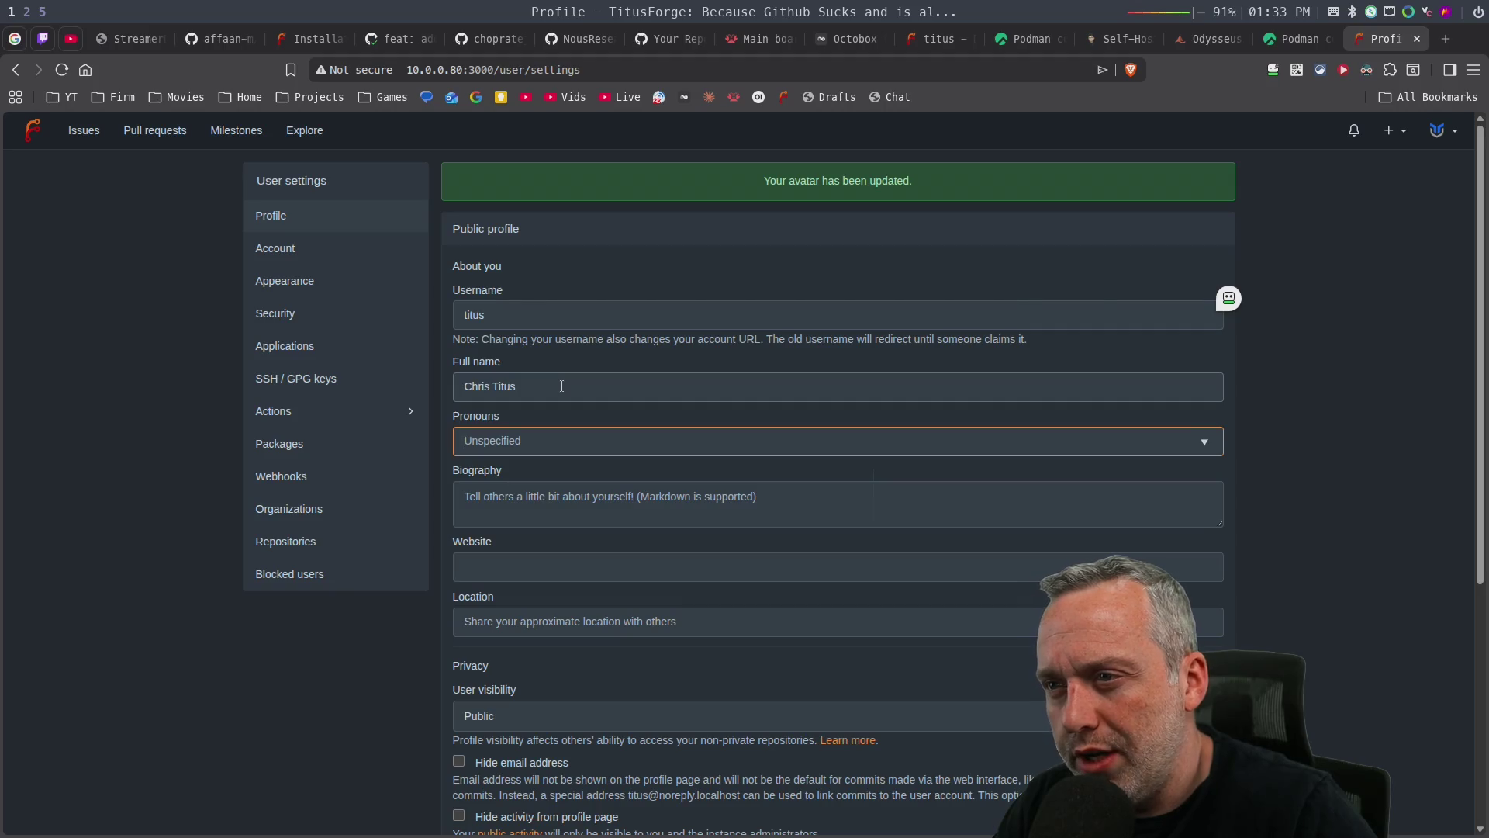
pyautogui.press('Down')
pyautogui.press('Down')
pyautogui.press('Down')
pyautogui.press('Down')
pyautogui.press('Up')
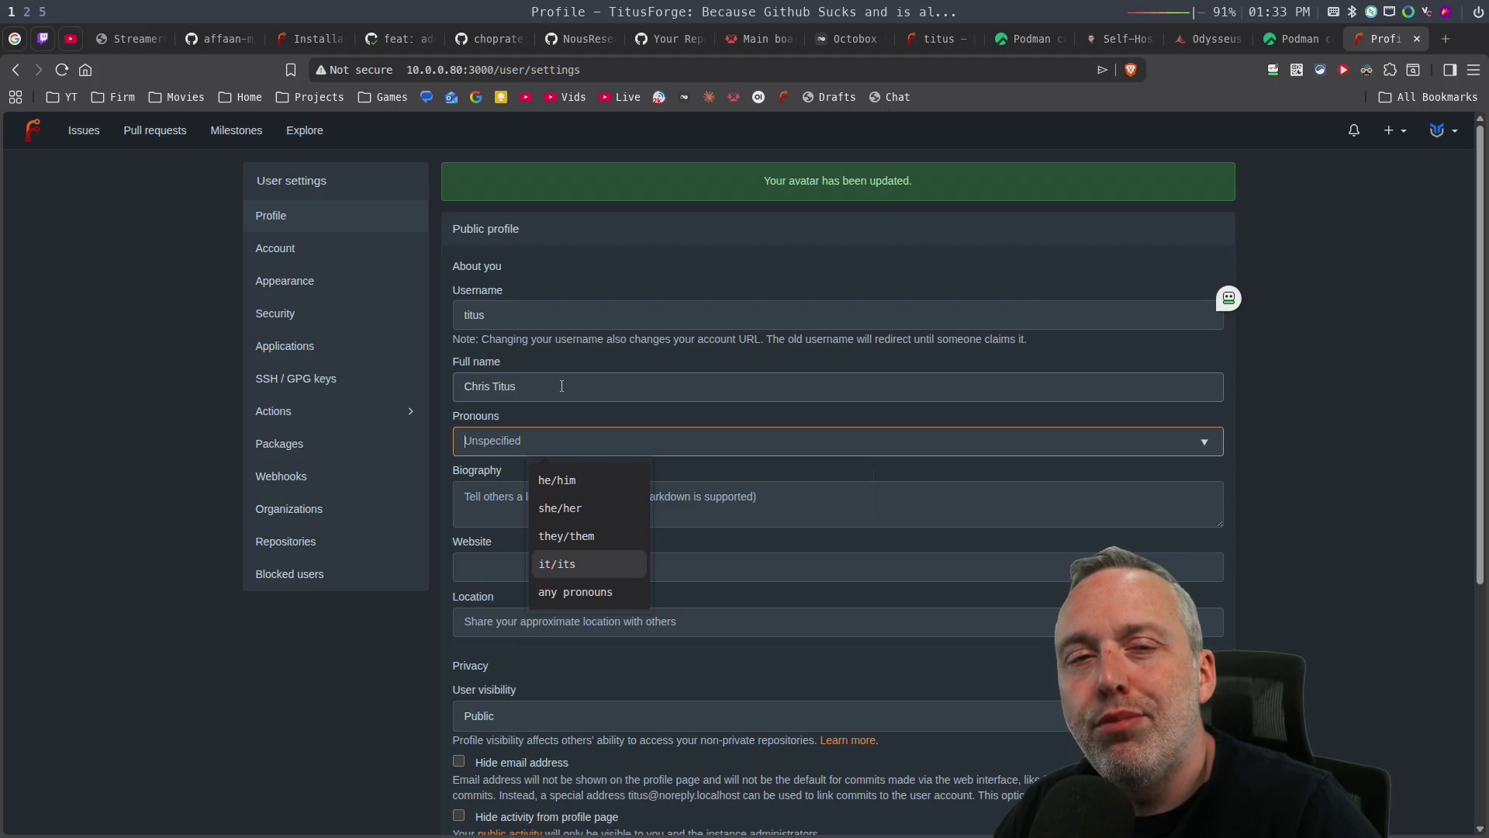
pyautogui.press('Return')
pyautogui.press('Tab')
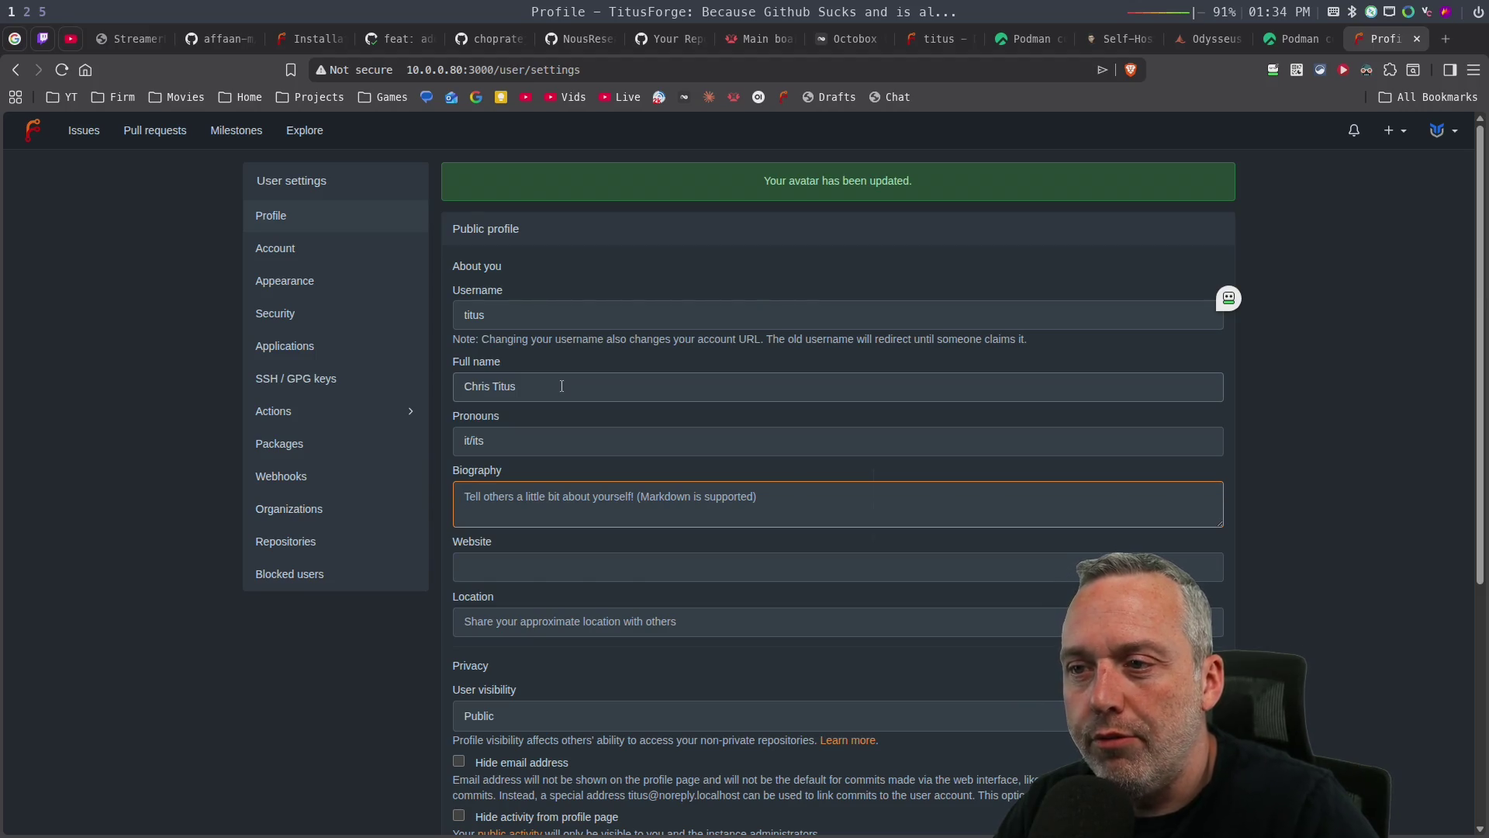
# Step: Set biography 'Meat Popsicle', website christitus.com and location 'the nether', then update the profile
pyautogui.write('Meat Popsicle')
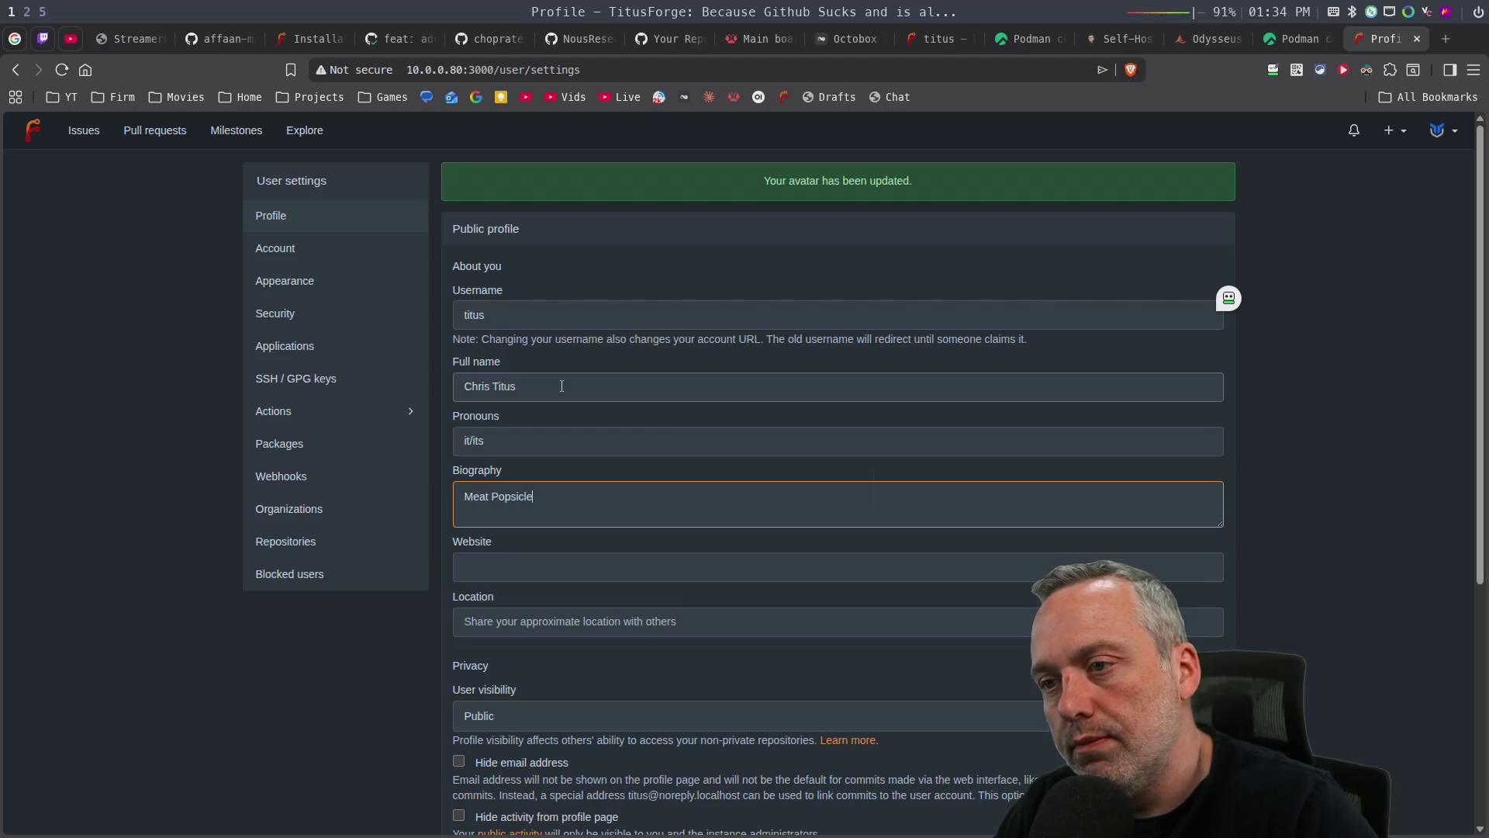
pyautogui.press('Tab')
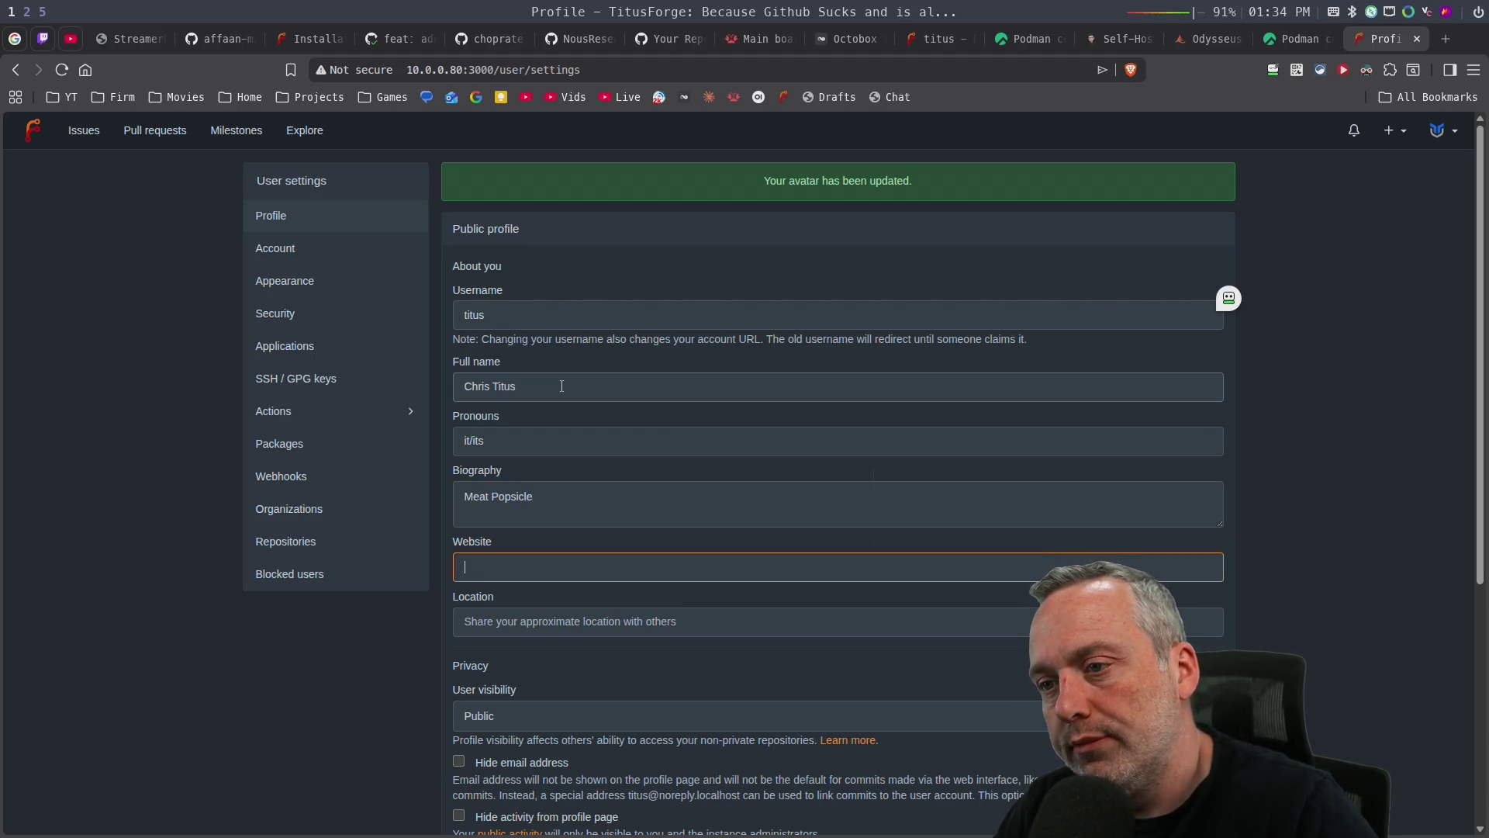
pyautogui.write('christitus.com')
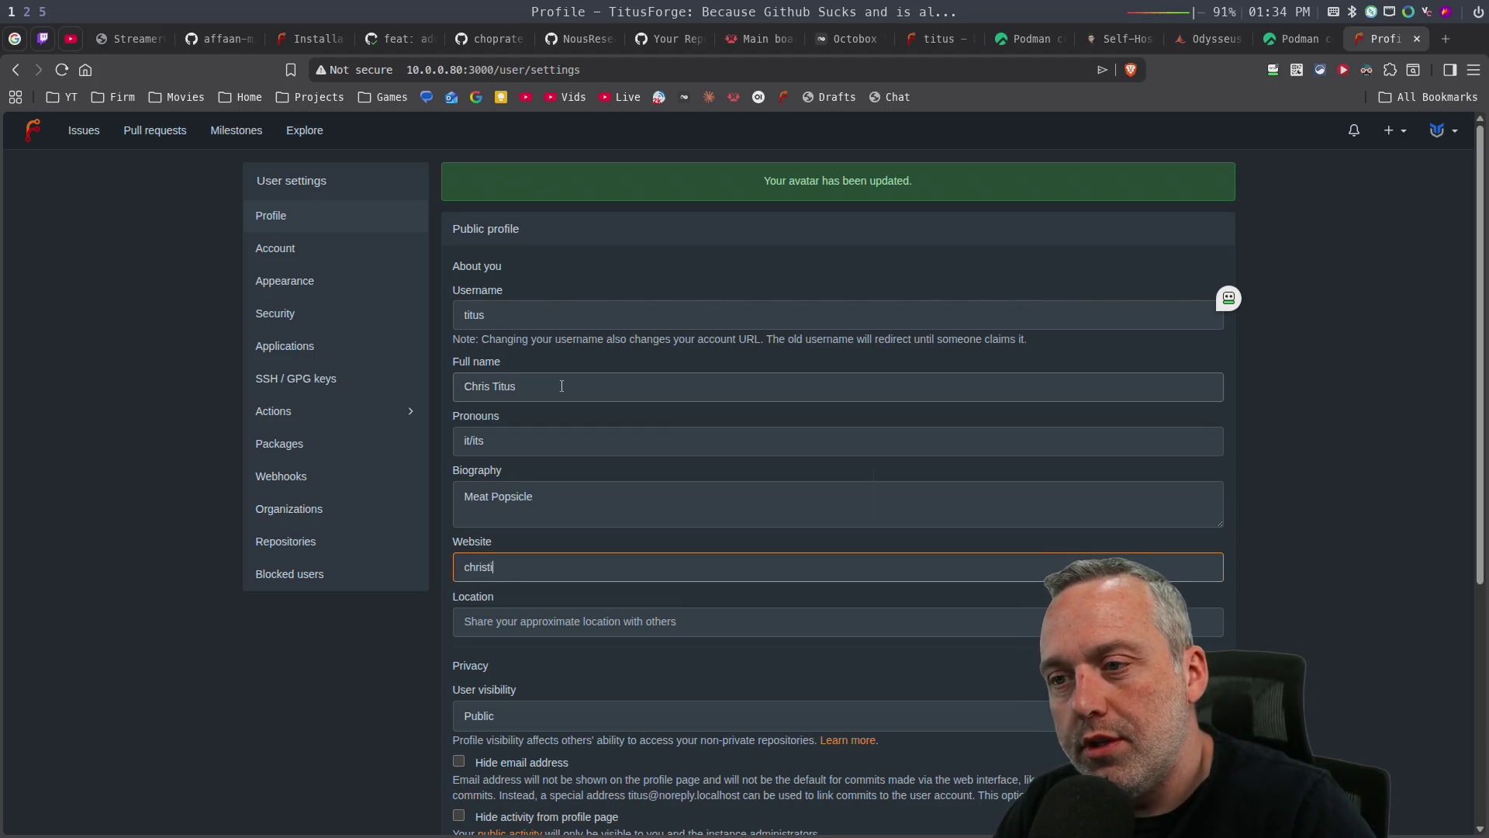
pyautogui.press('Tab')
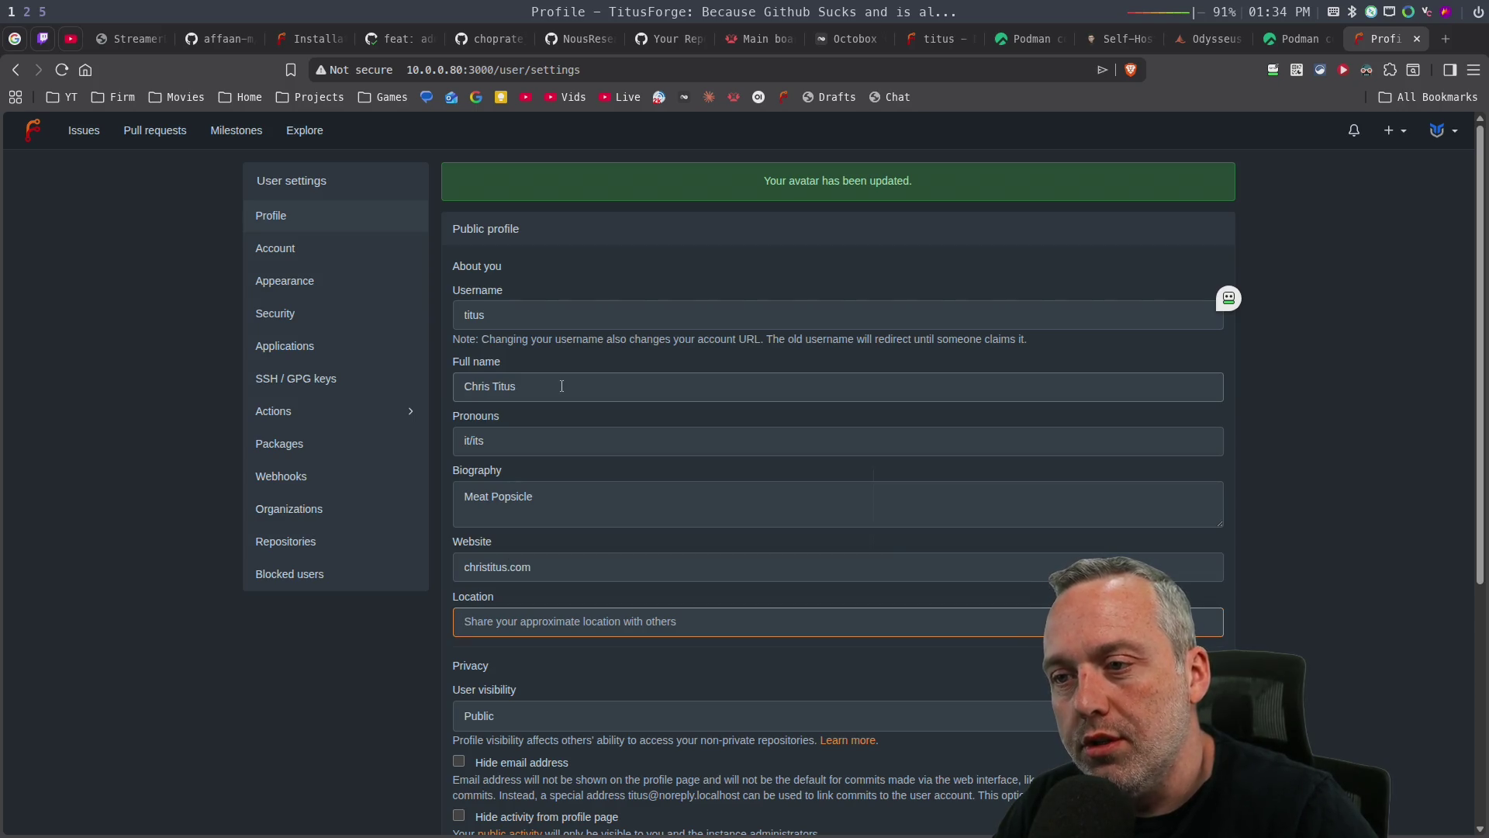
pyautogui.write('the nether')
pyautogui.click(359, 683)
pyautogui.scroll(-3, 357, 690)
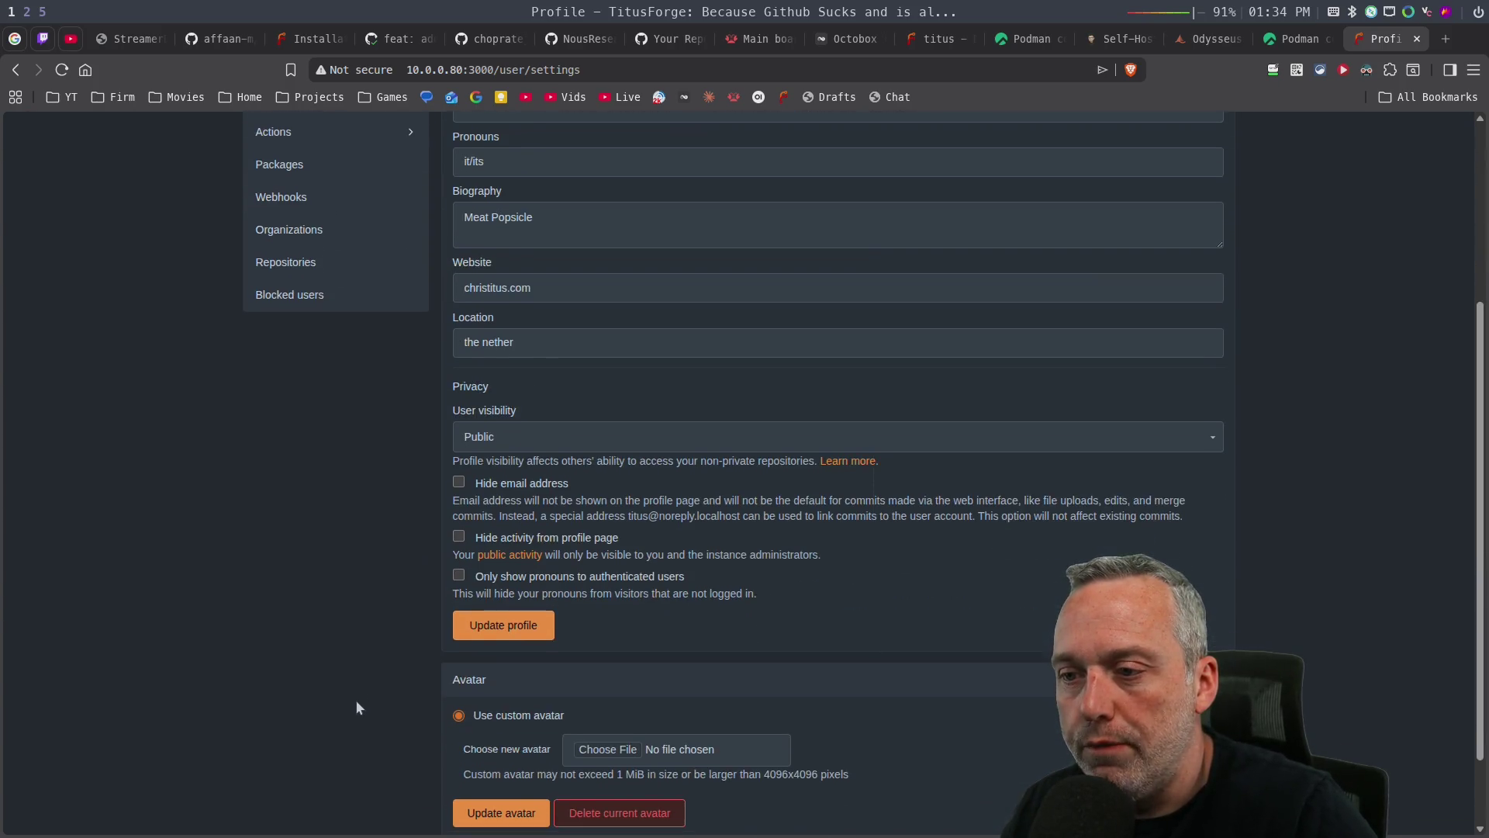
pyautogui.click(501, 631)
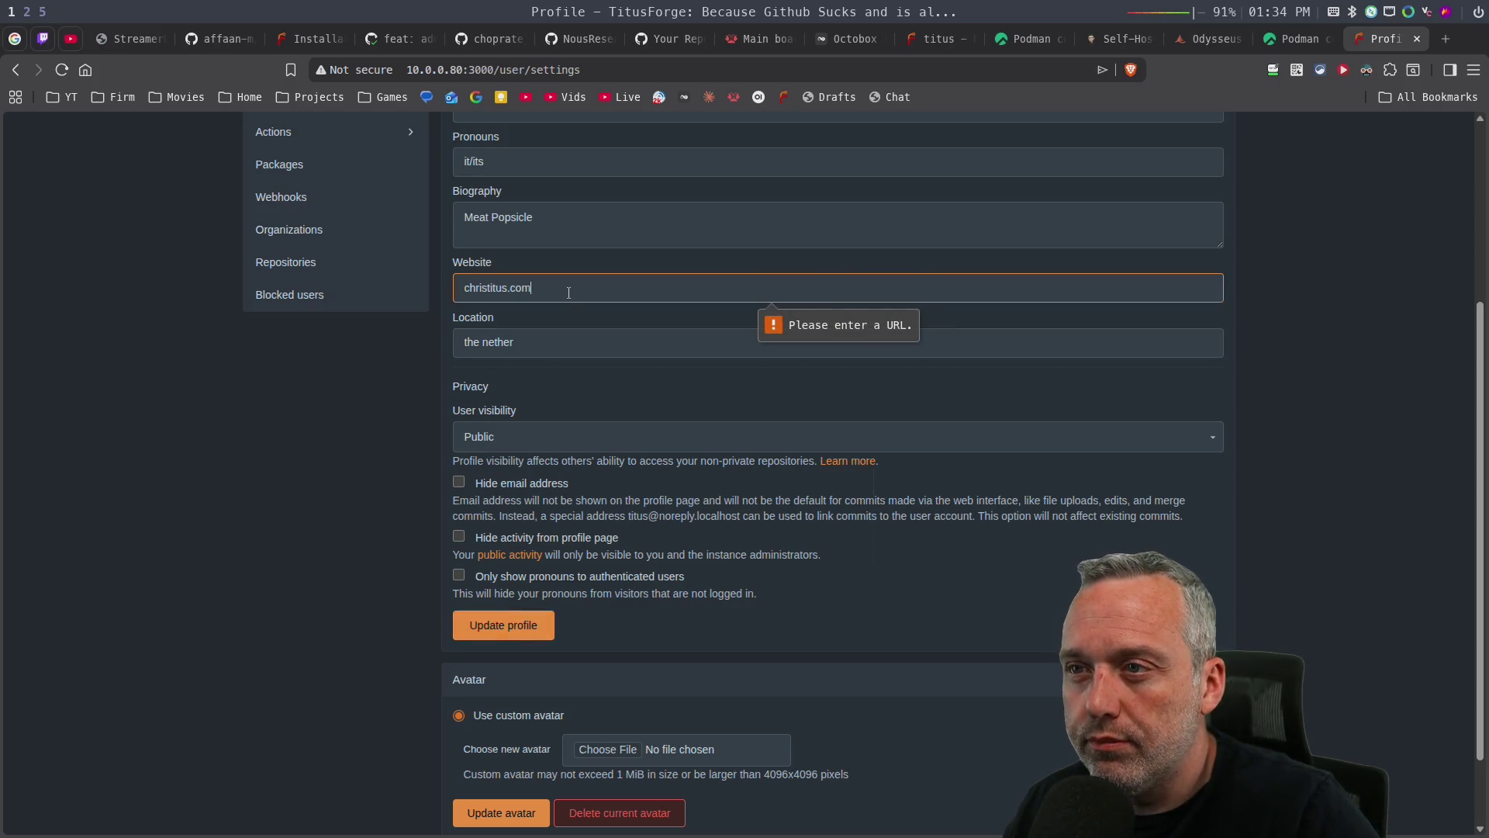
pyautogui.press('Home')
pyautogui.write('https://')
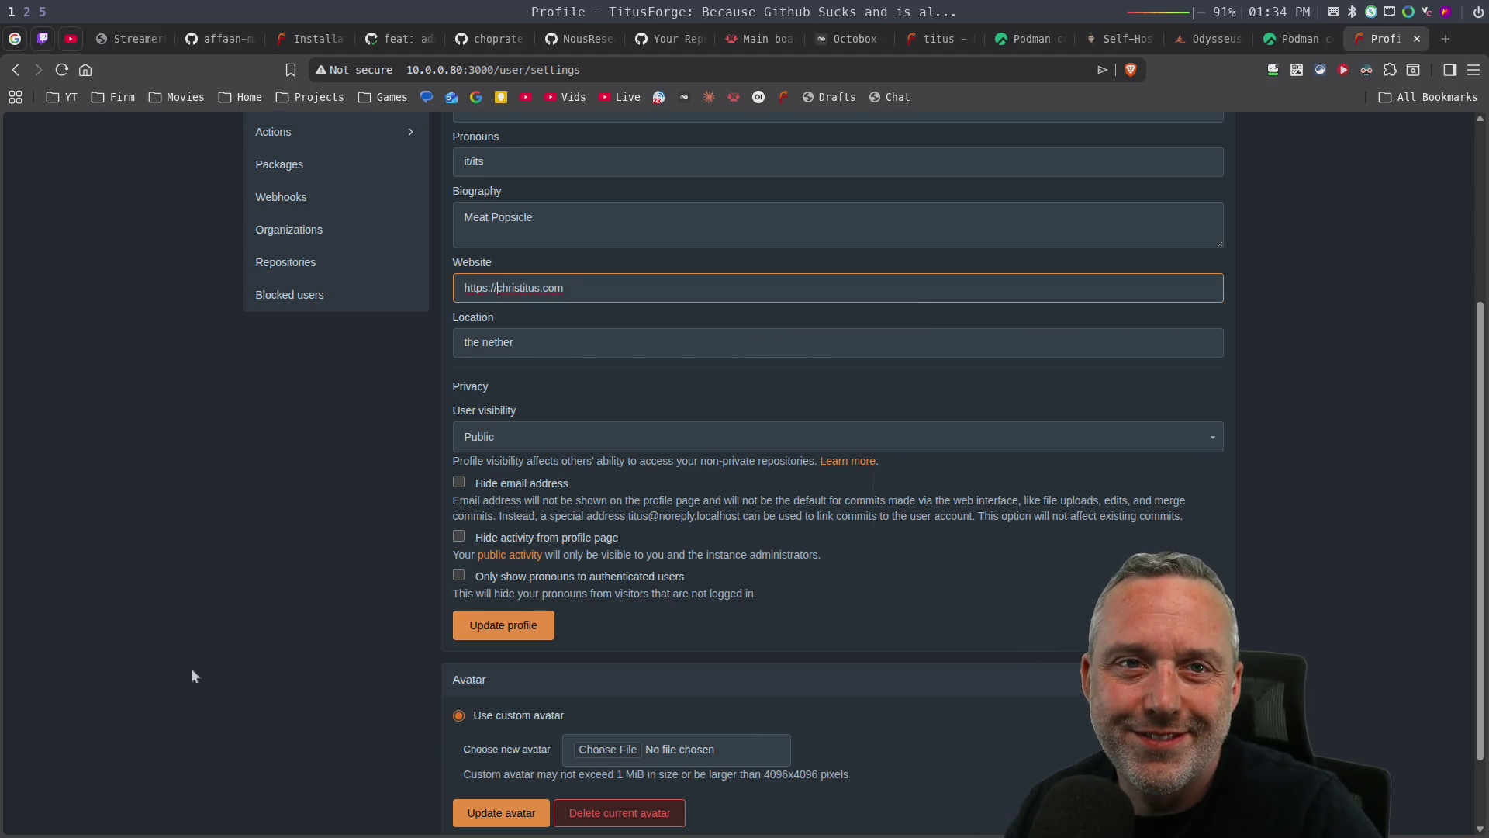
pyautogui.click(504, 625)
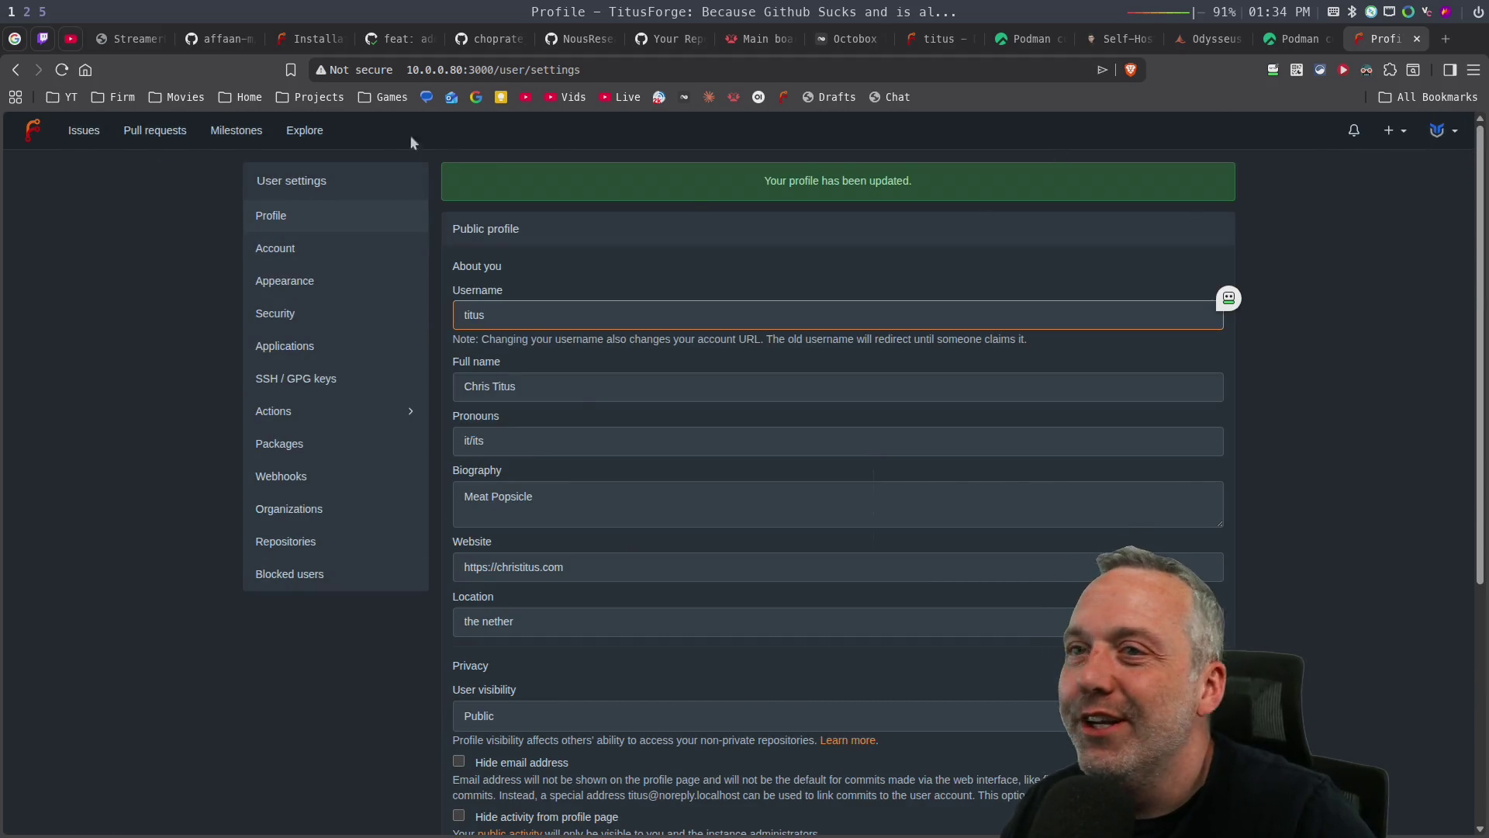
pyautogui.click(32, 130)
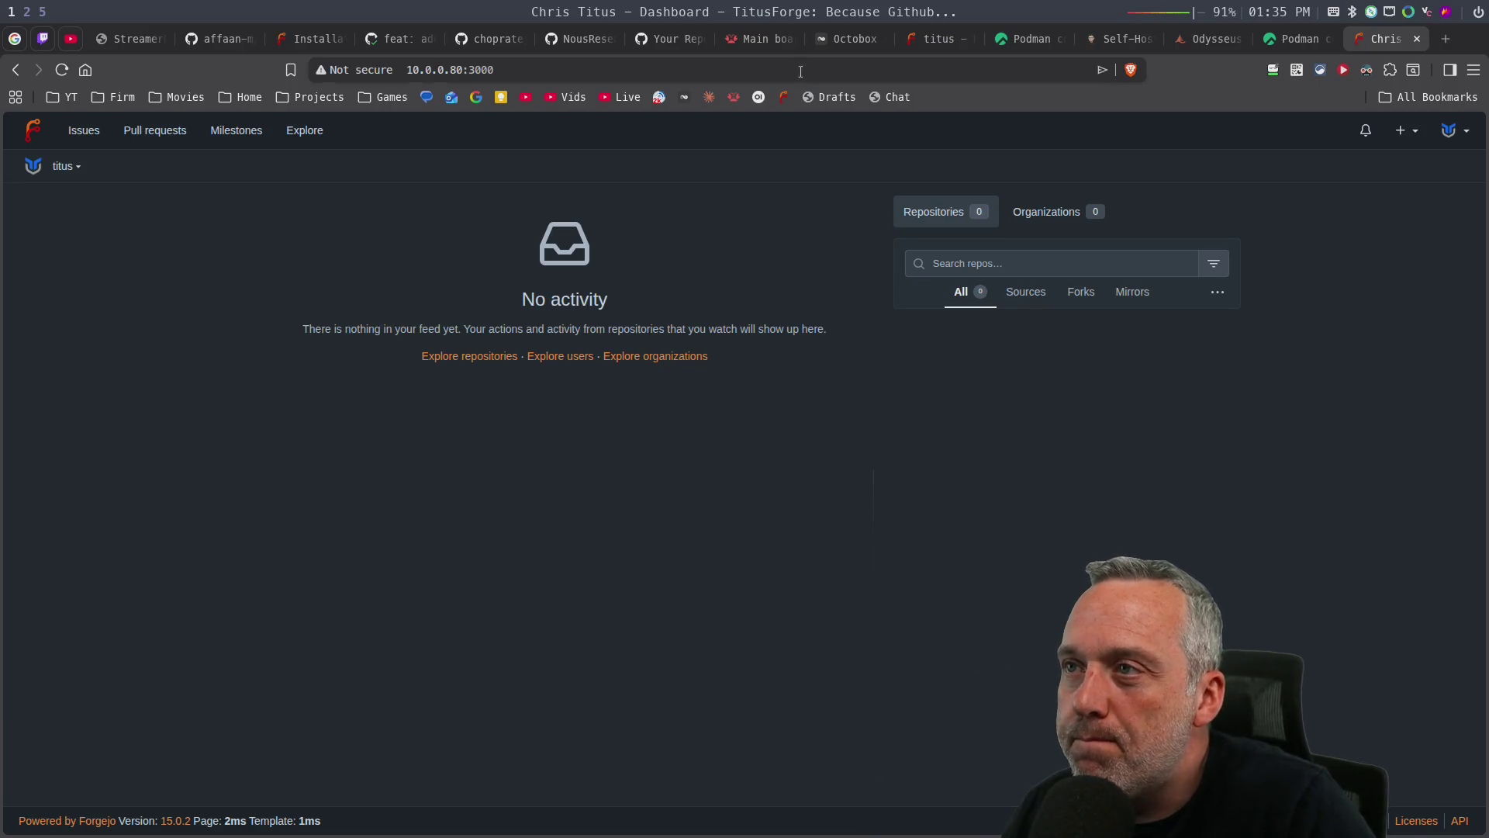
# Step: Leave the TitusForge dashboard for the Homarr main board tab in Brave
pyautogui.click(759, 40)
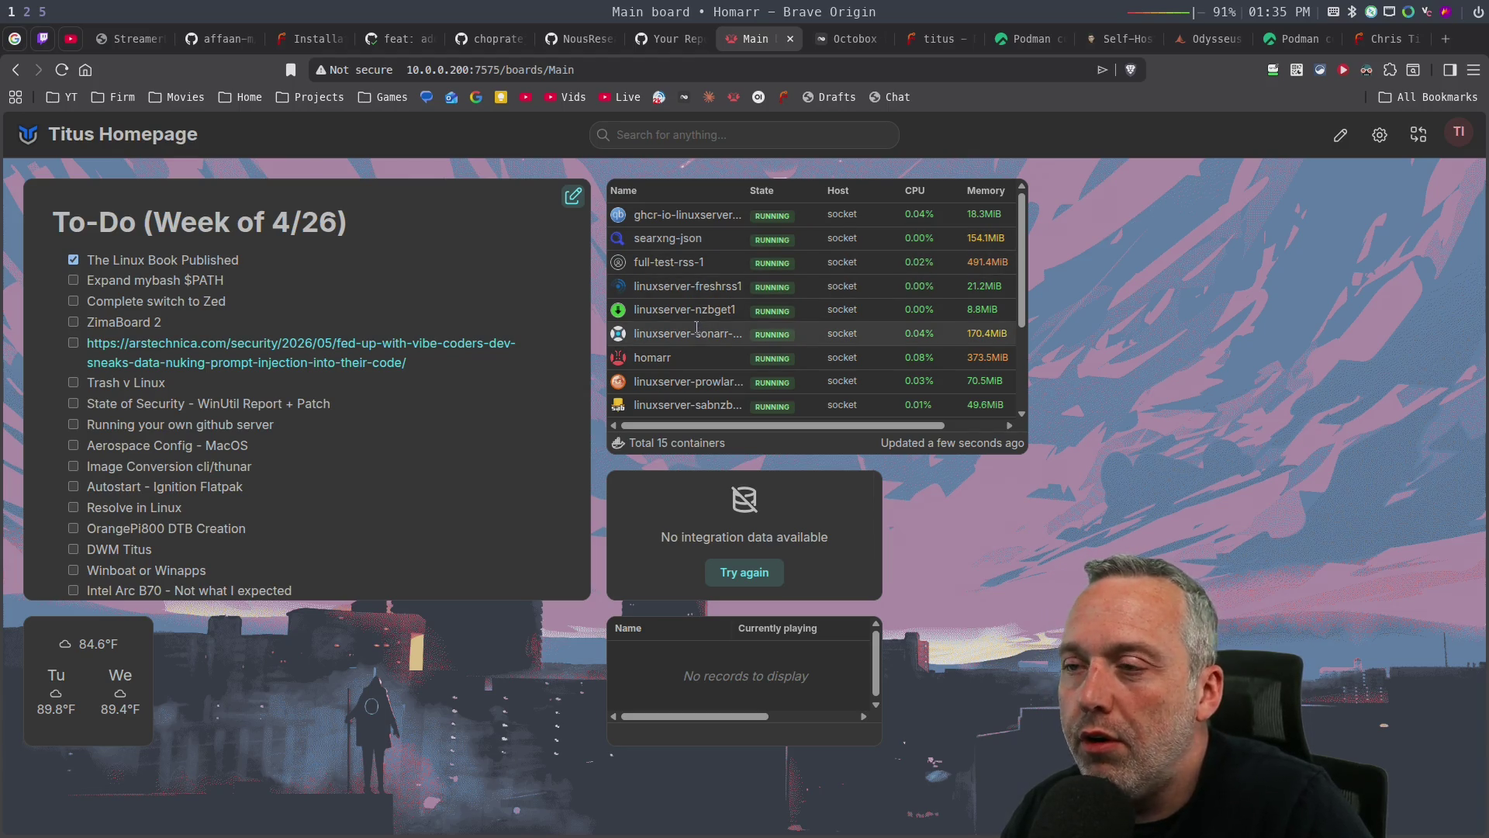
# Step: Scroll the Homarr container list down to watchtower, retry the integration data, and close the board
pyautogui.scroll(-3, 693, 329)
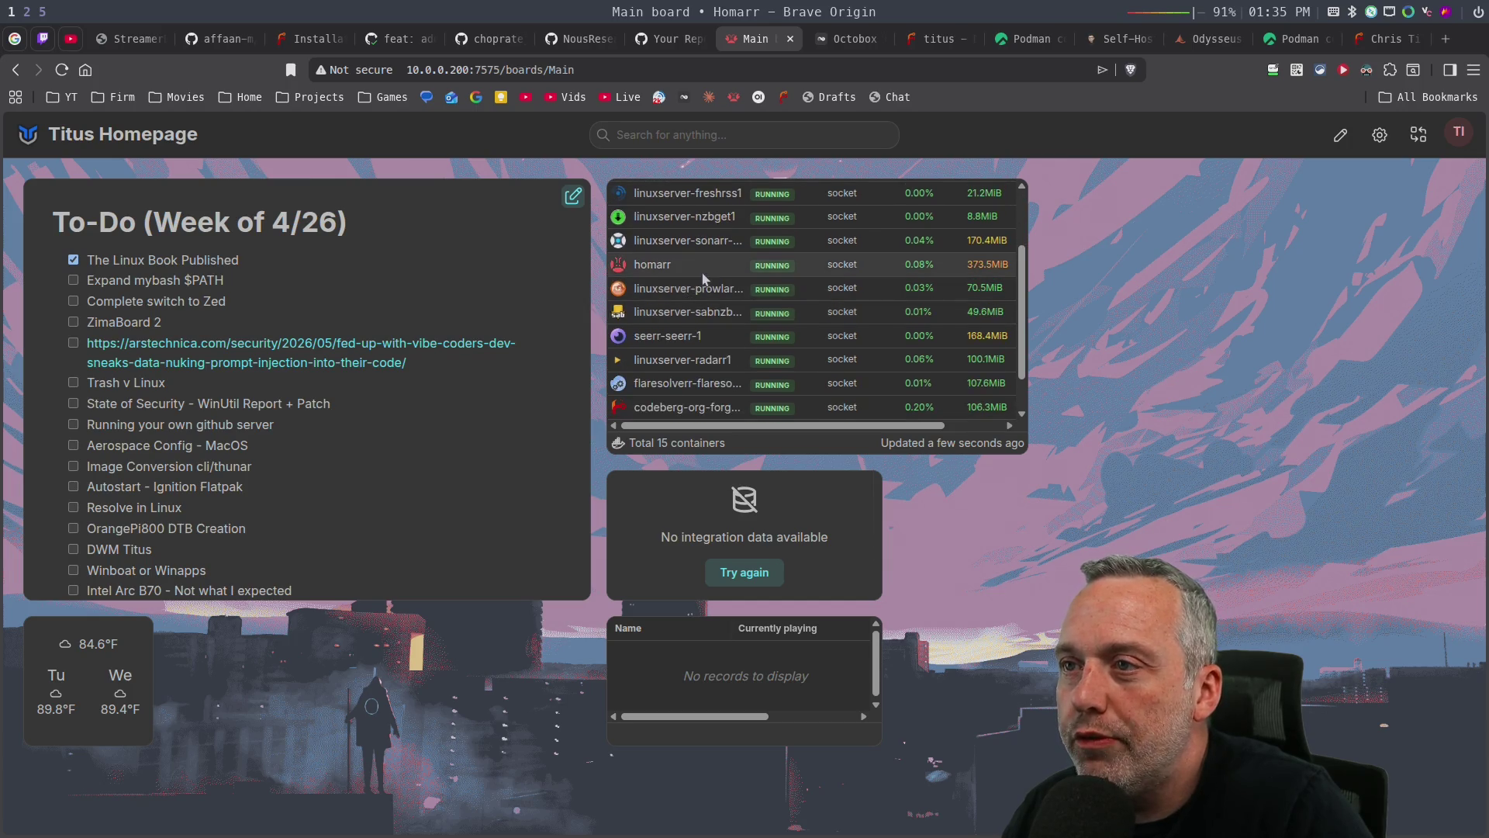
pyautogui.scroll(-1, 667, 287)
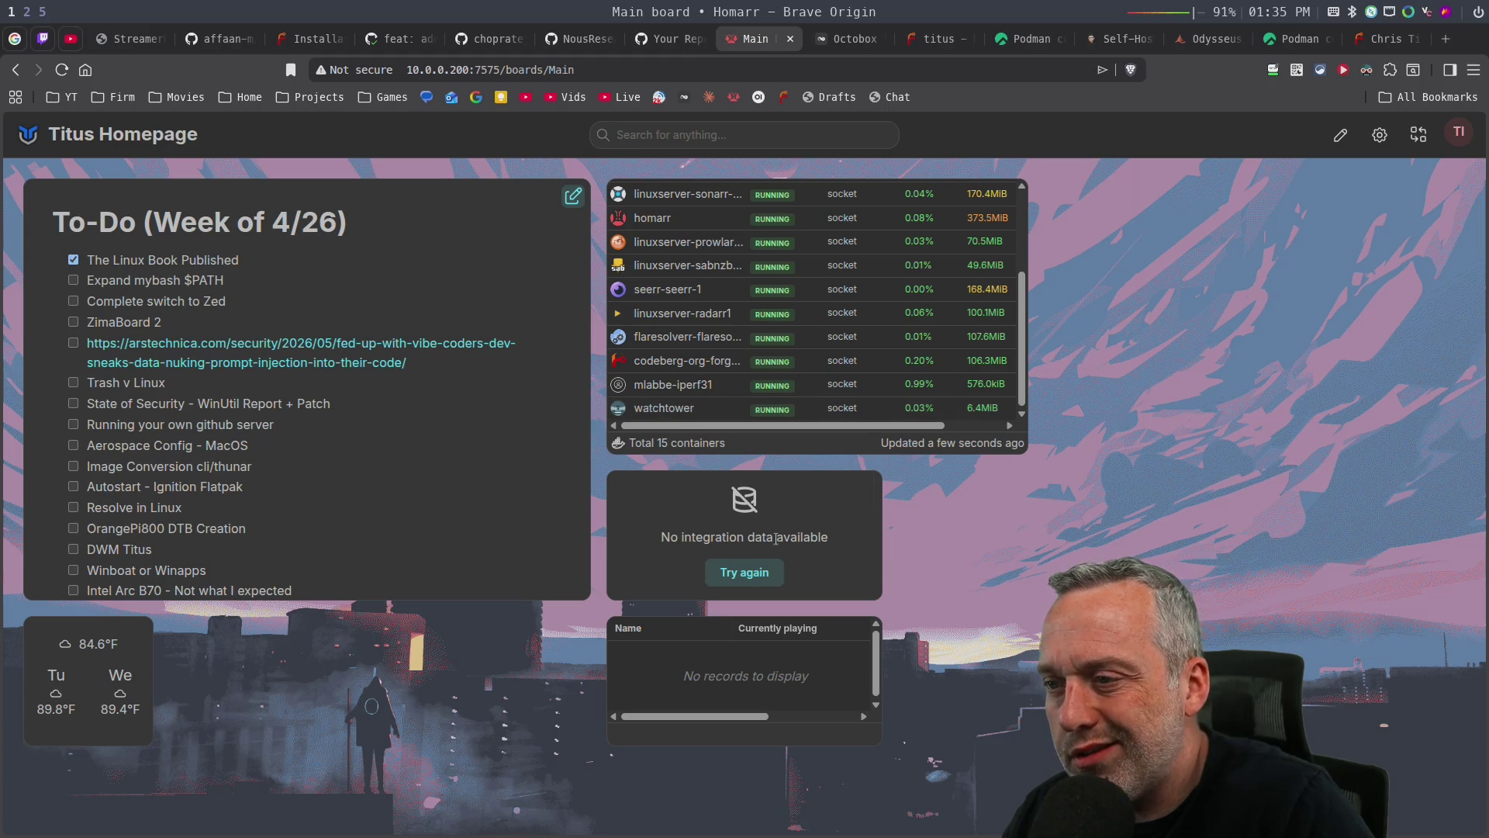
pyautogui.click(743, 572)
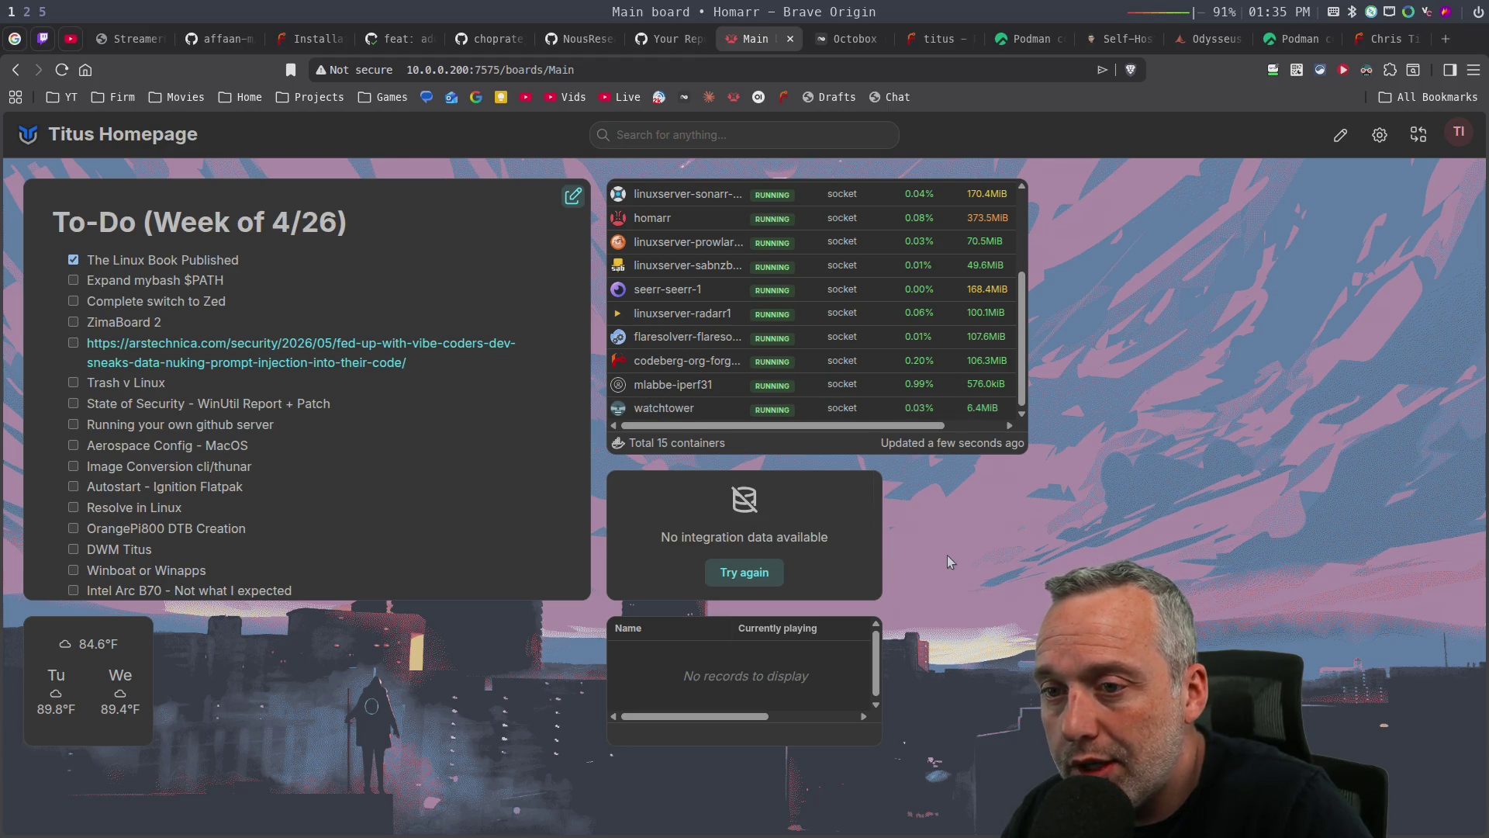
pyautogui.click(790, 39)
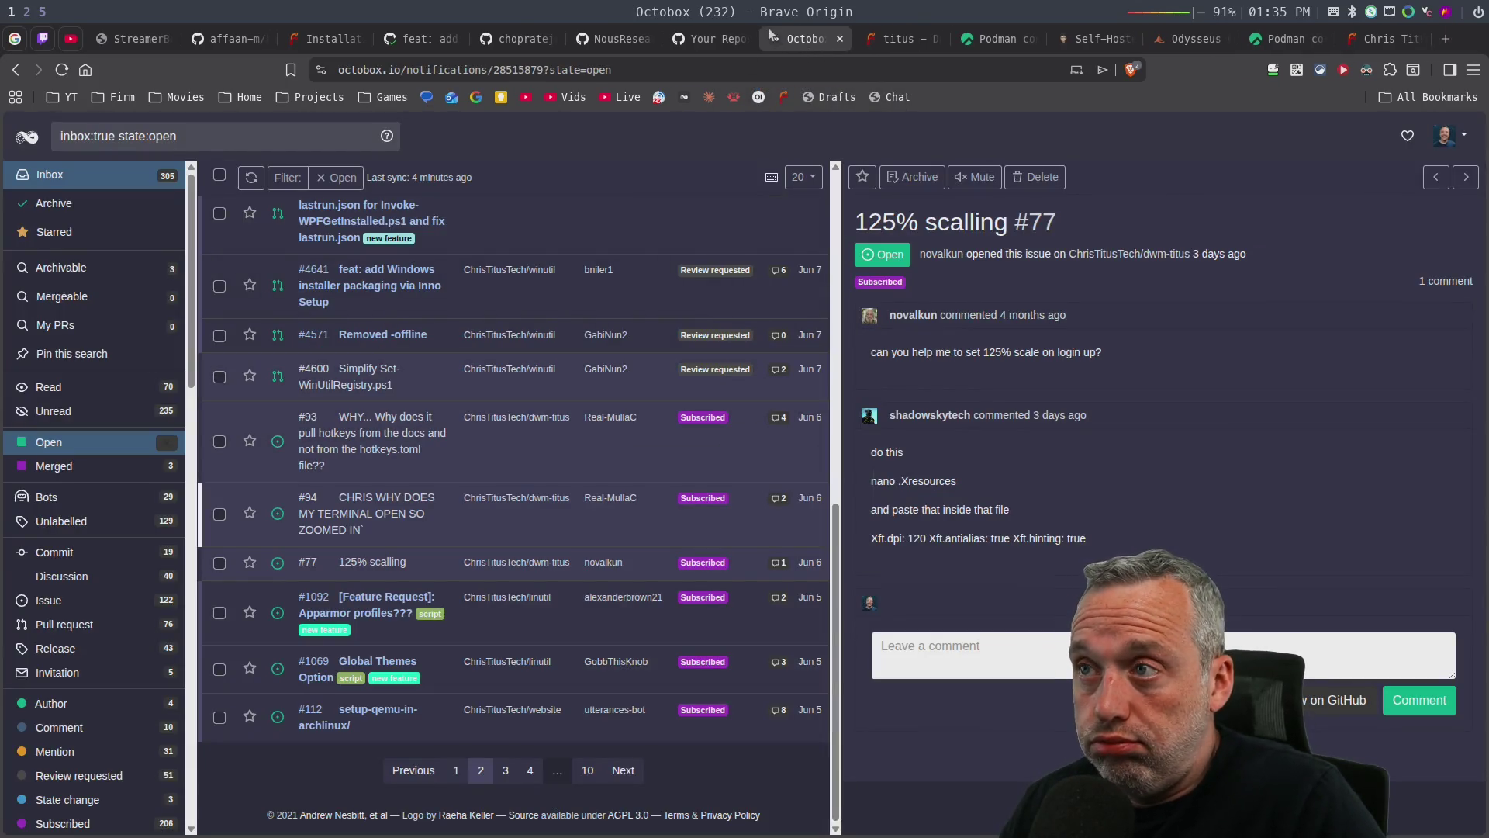
# Step: Cycle through the Forgejo docs and TitusForge dashboard tabs, ending on Odysseus Chat
pyautogui.click(323, 48)
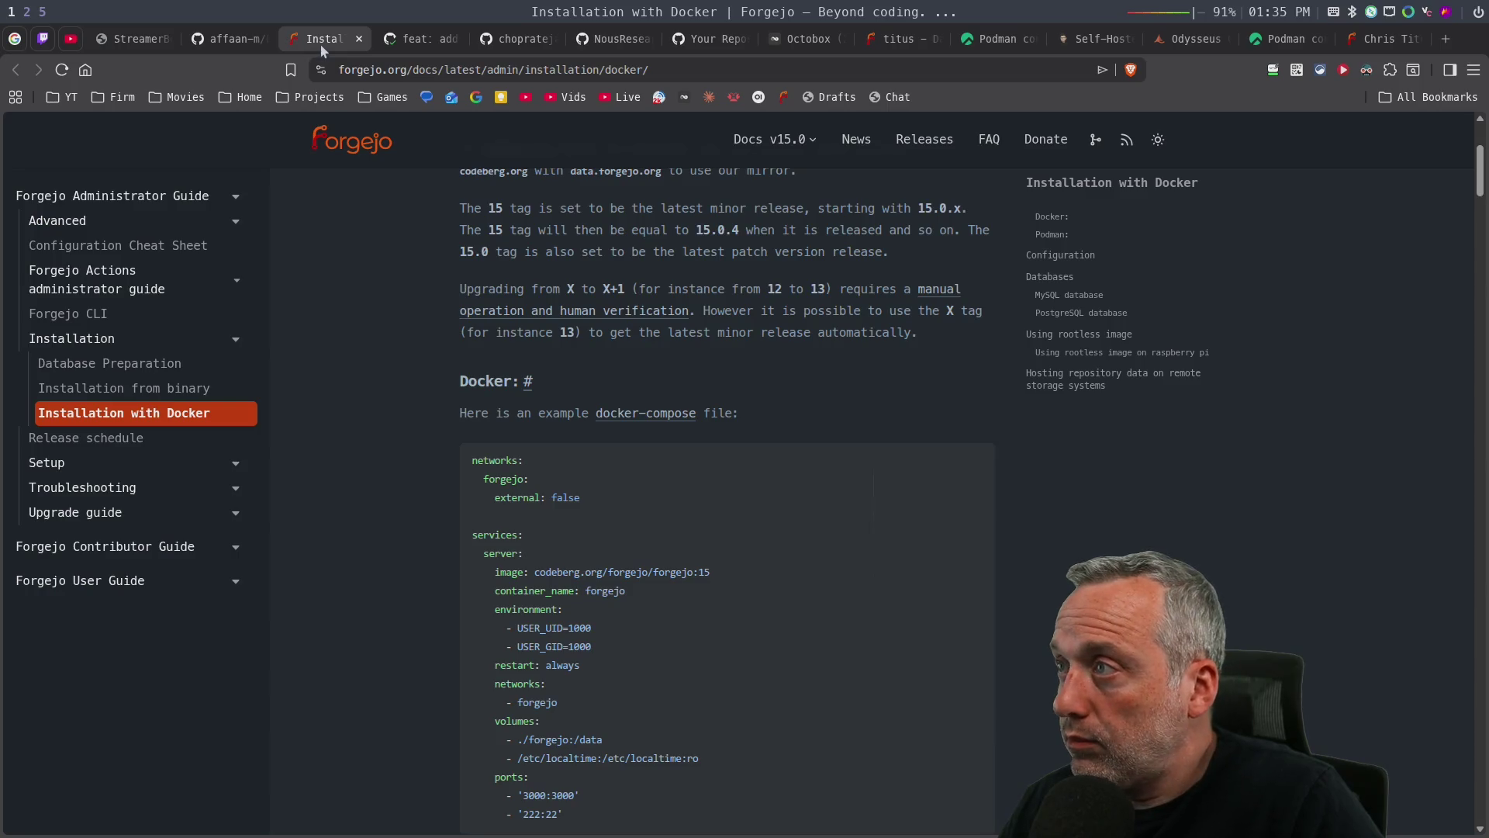
pyautogui.click(1373, 38)
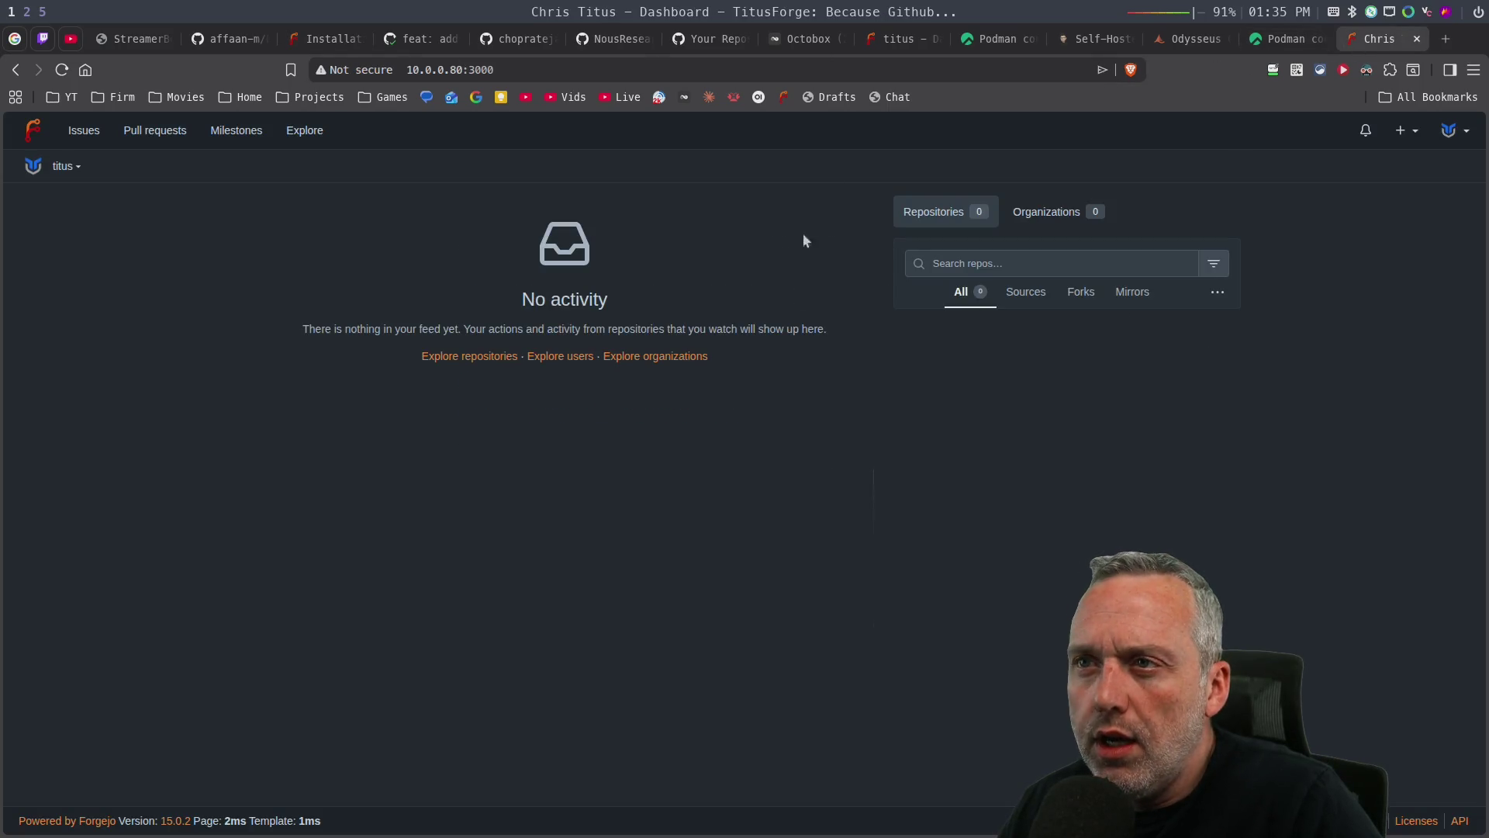
pyautogui.hotkey('ctrl', 'shift', 'Tab')
pyautogui.hotkey('ctrl', 'shift', 'Tab')
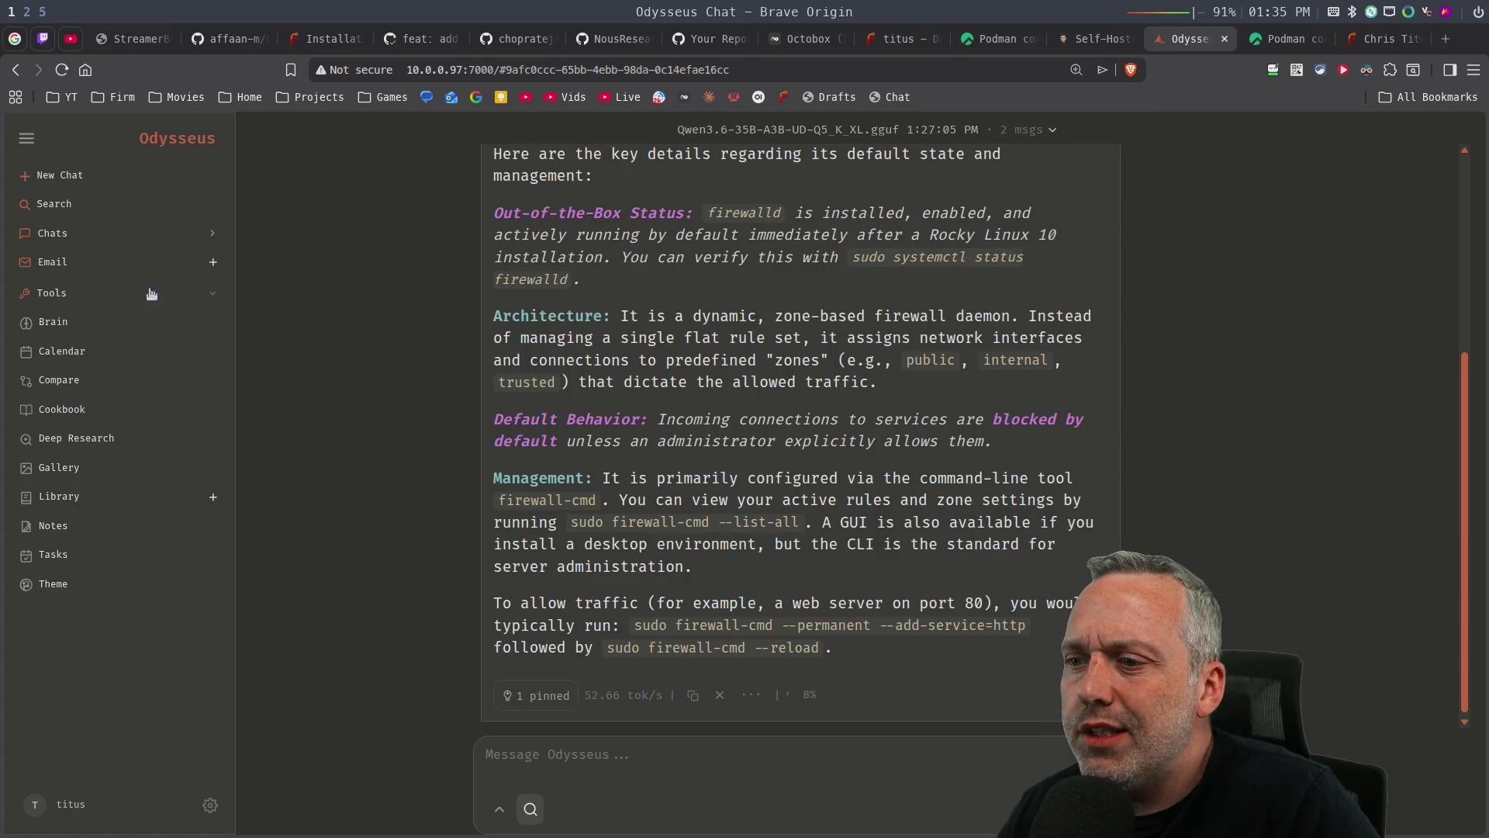
pyautogui.click(78, 178)
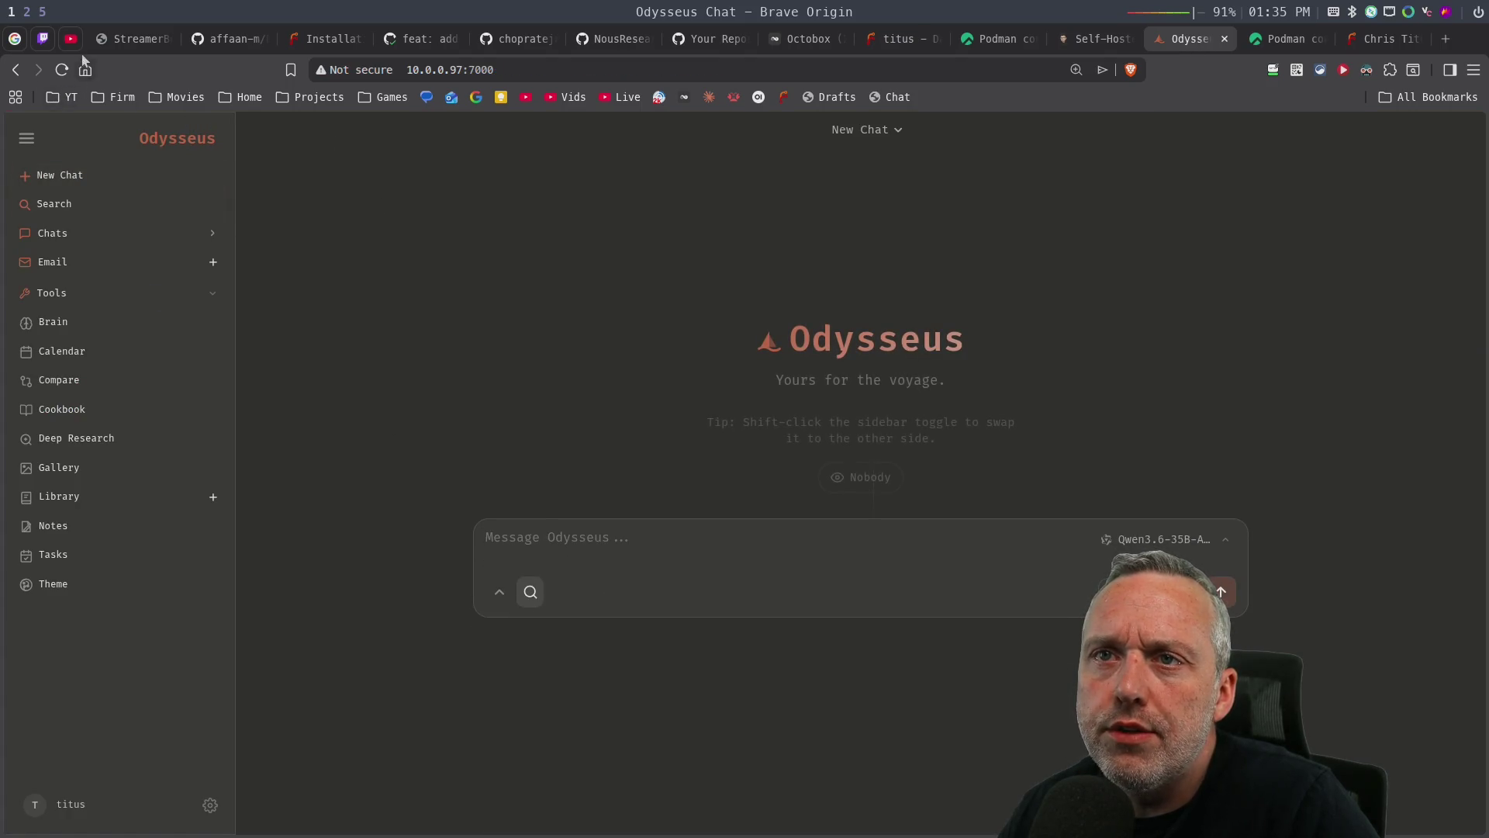
pyautogui.click(120, 39)
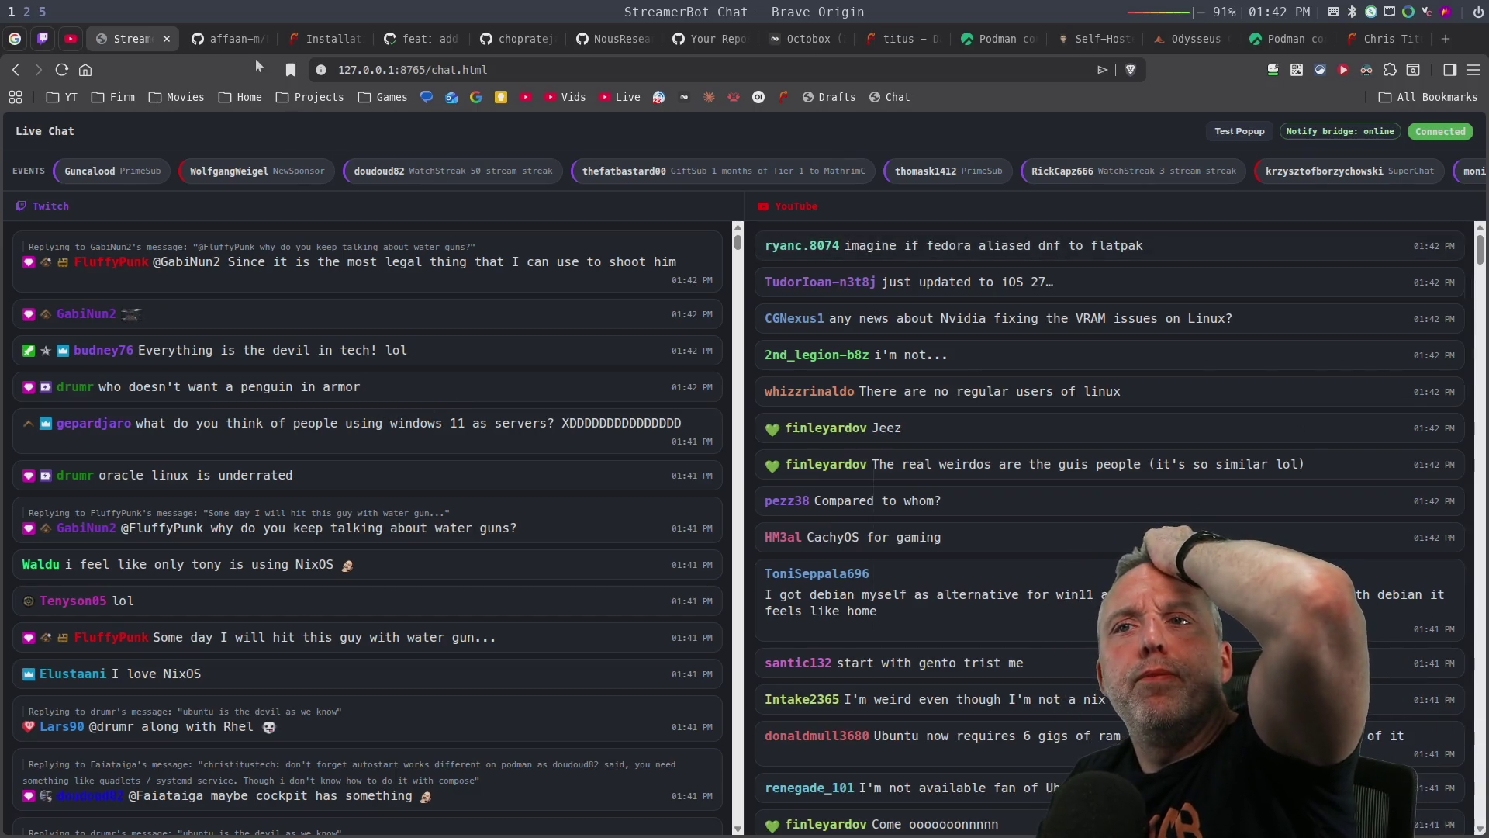
# Step: In Podman containers, inspect the forgejo container's actions, details, logs and console
pyautogui.click(1284, 39)
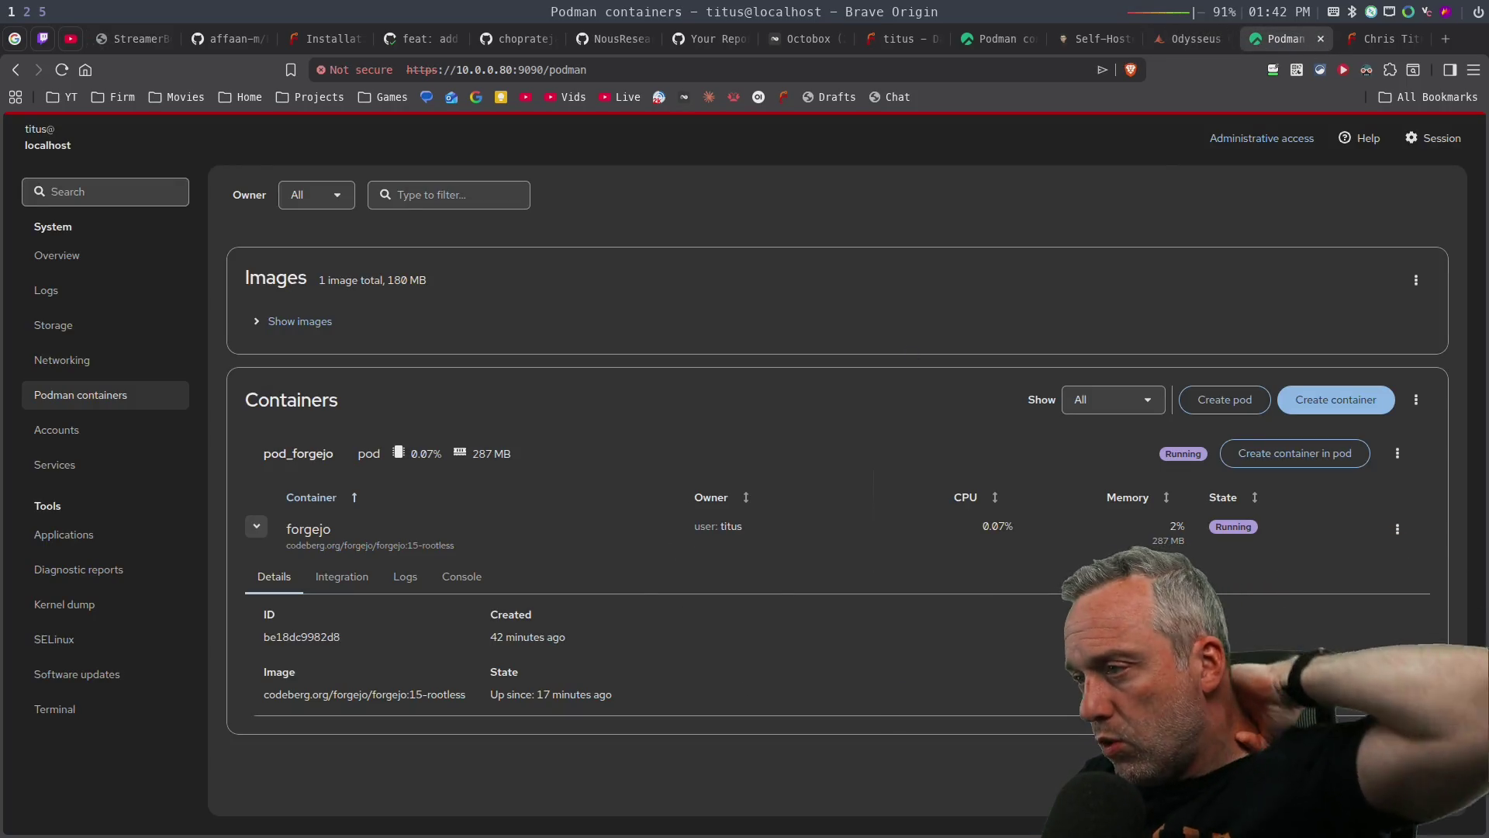
pyautogui.click(1398, 529)
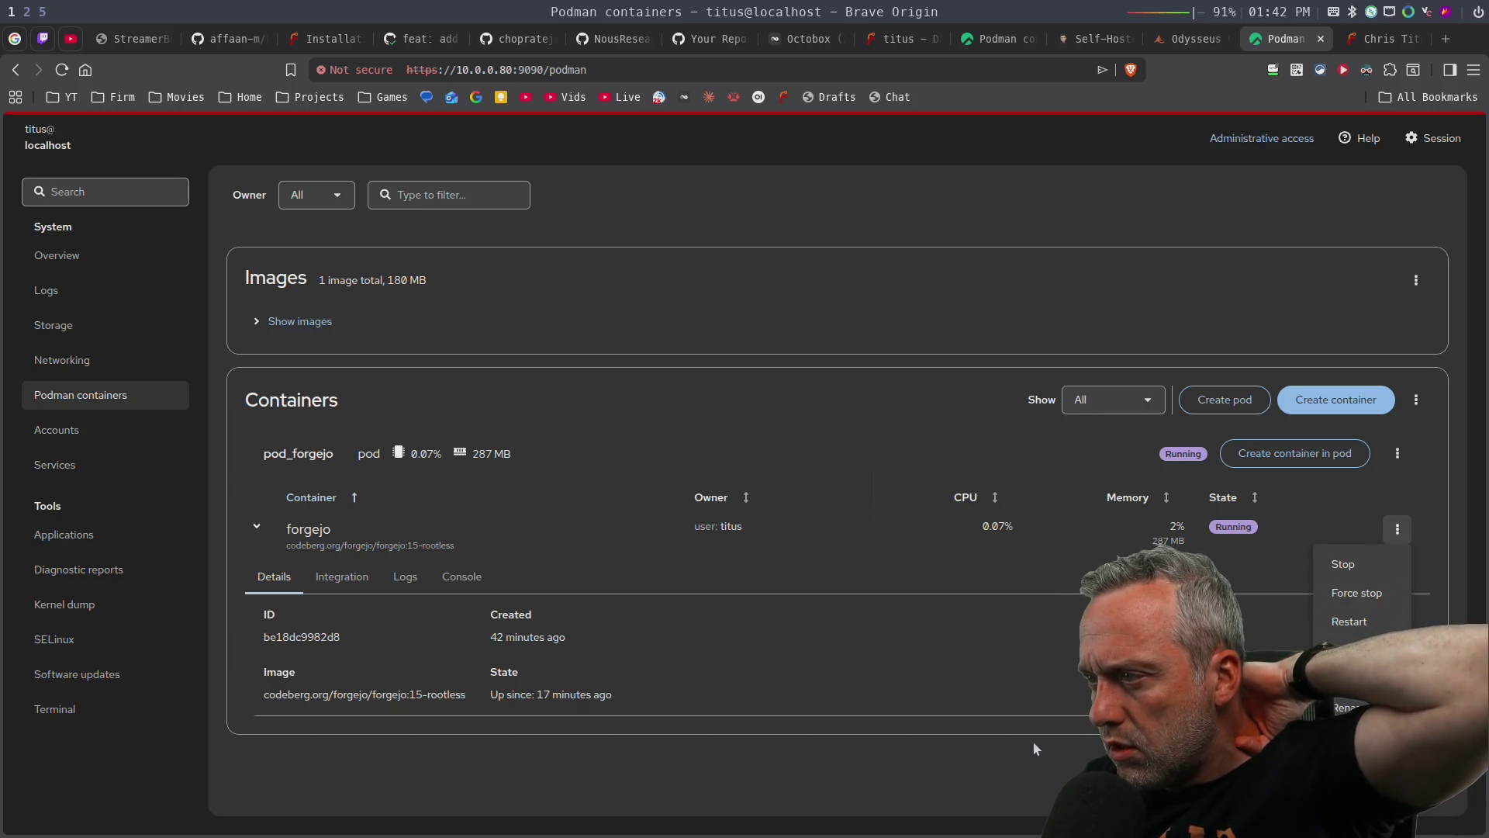
pyautogui.click(1009, 660)
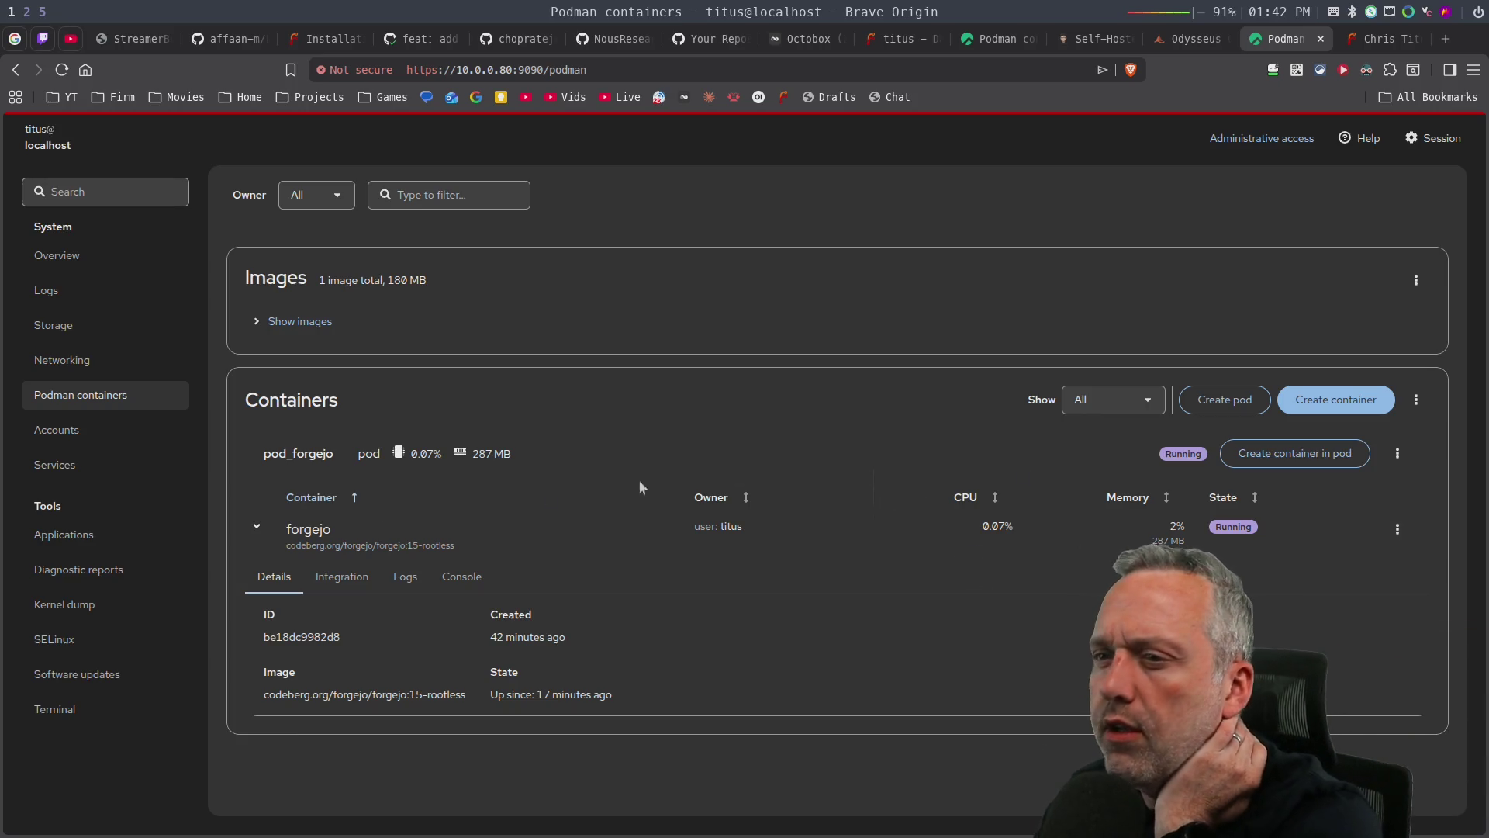
pyautogui.click(331, 581)
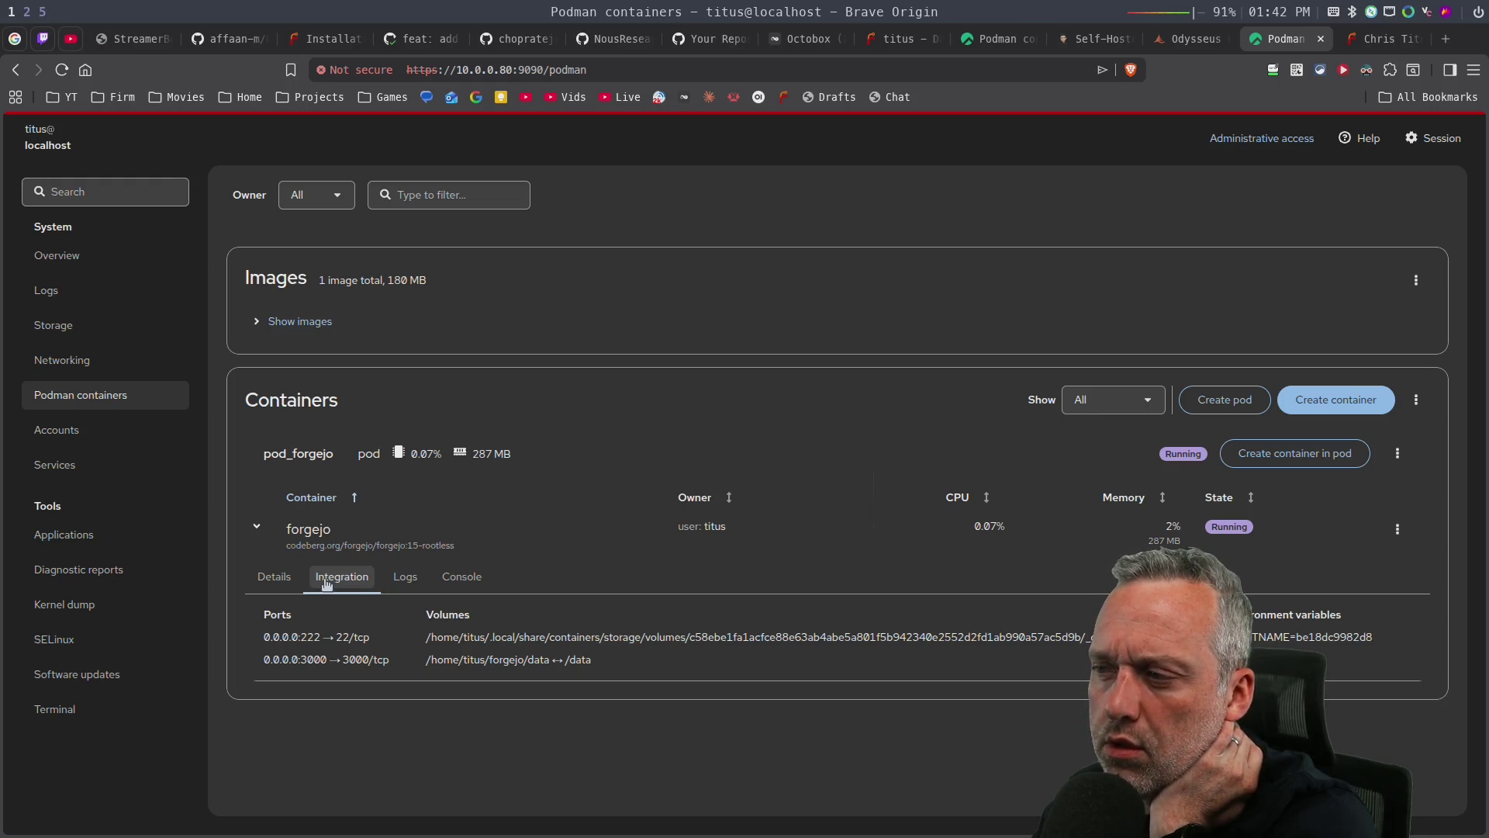
pyautogui.click(405, 577)
pyautogui.click(465, 578)
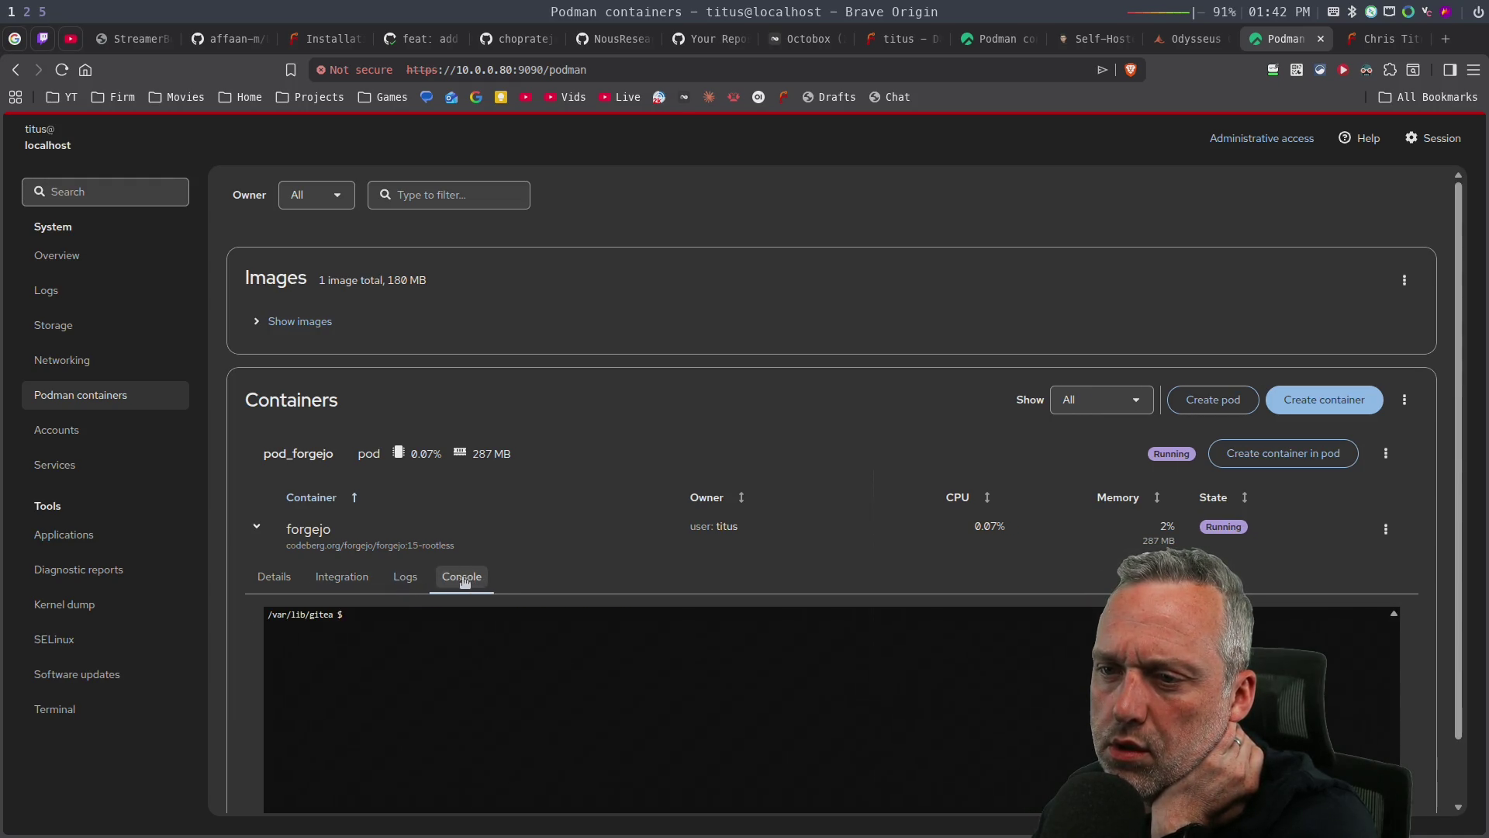
pyautogui.click(272, 586)
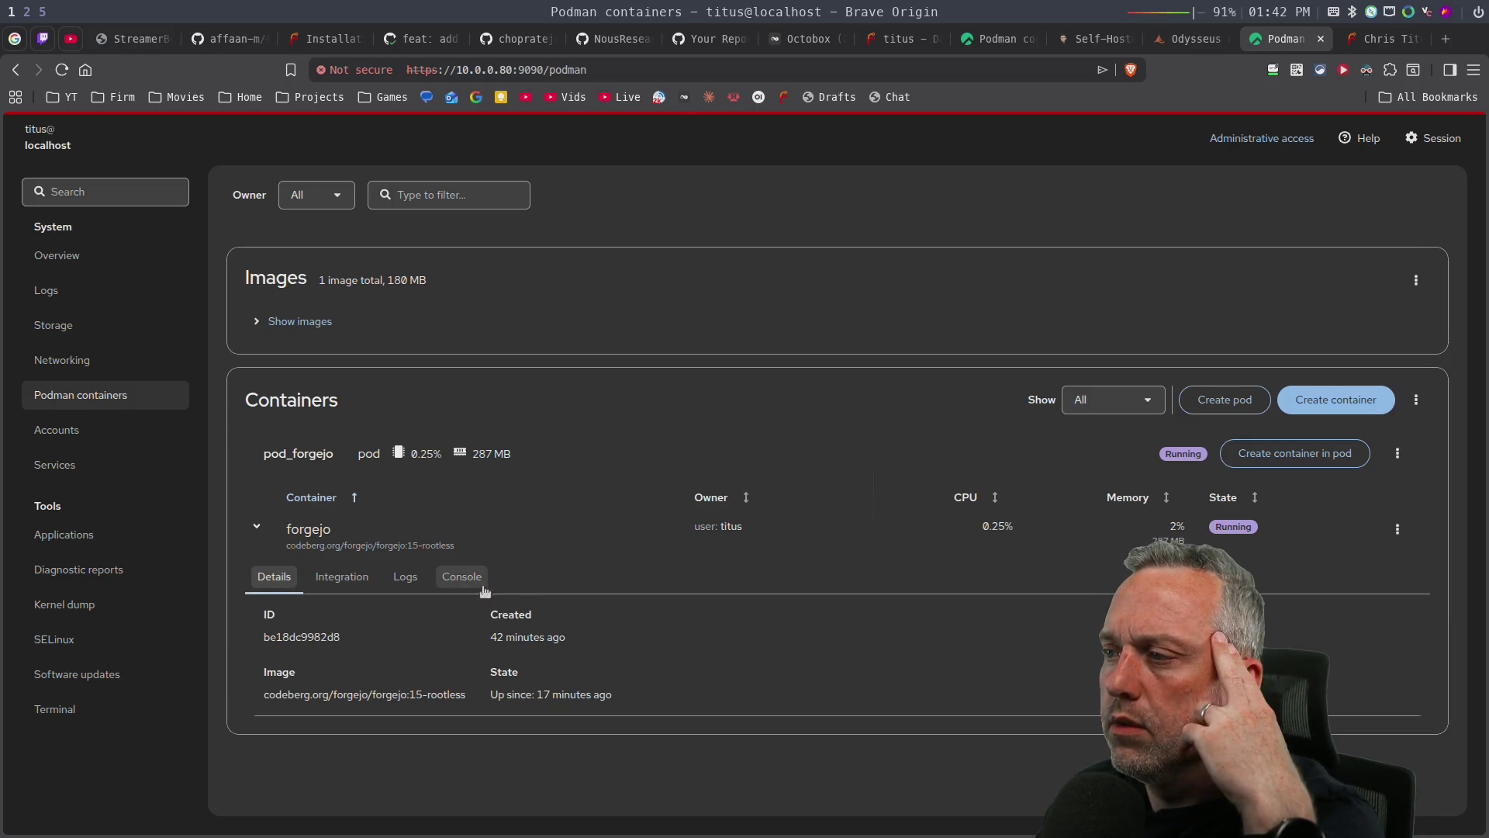
# Step: Check the action menus for the pod_forgejo pod and the containers list without choosing anything
pyautogui.click(1398, 453)
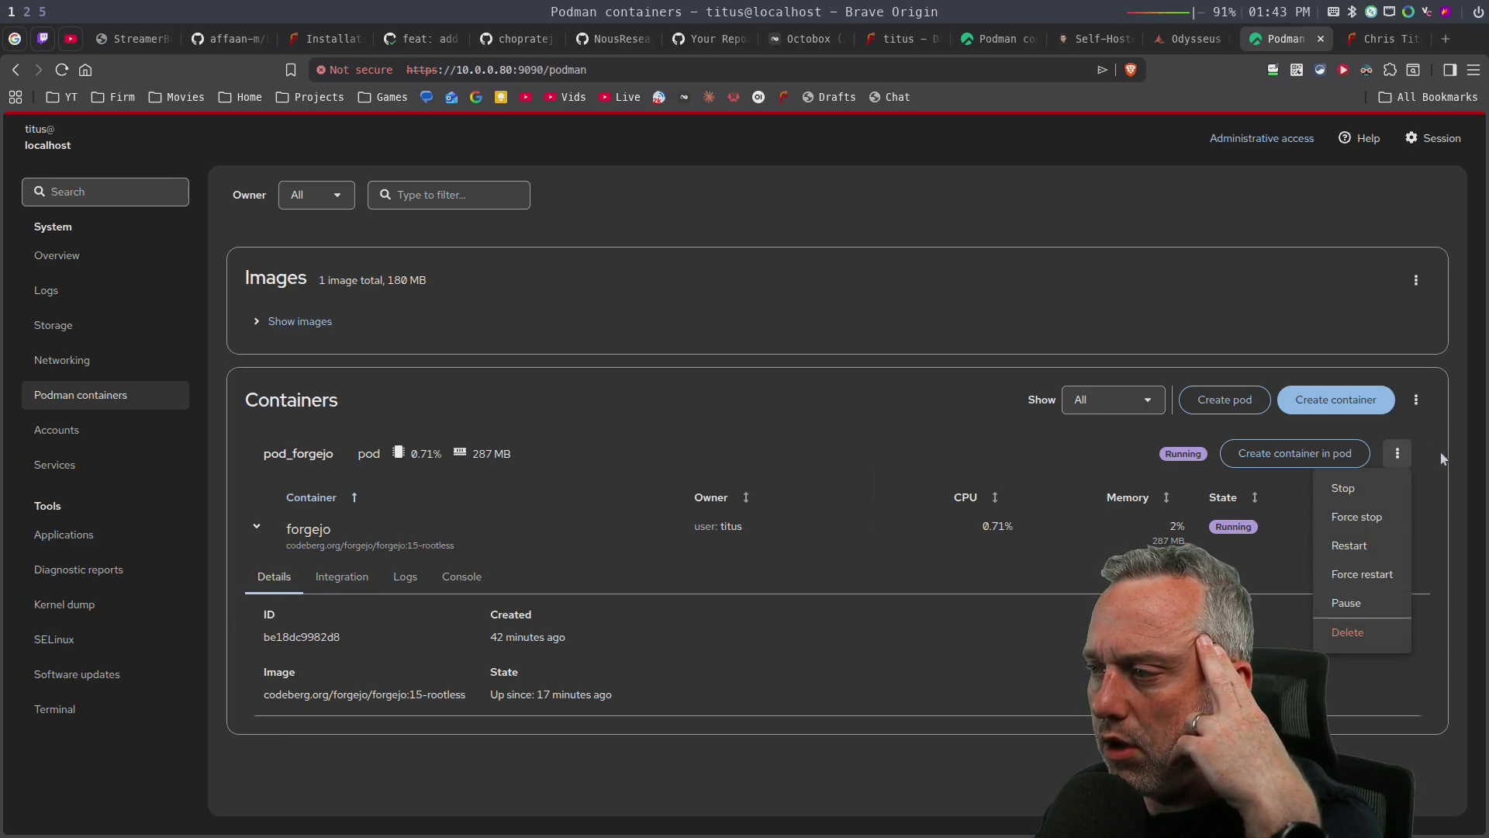
pyautogui.click(1453, 472)
pyautogui.click(1417, 400)
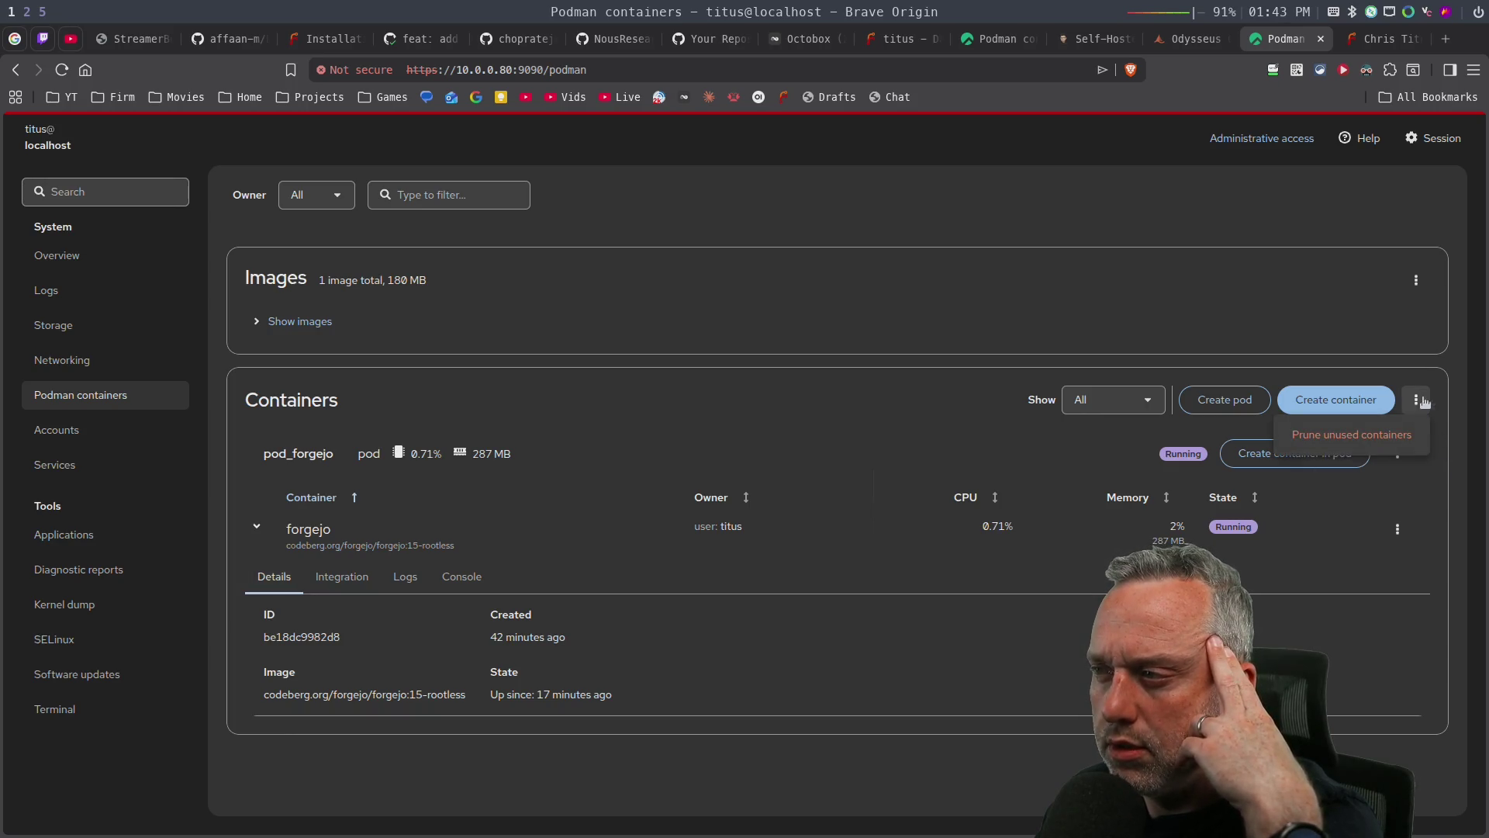
pyautogui.click(1418, 401)
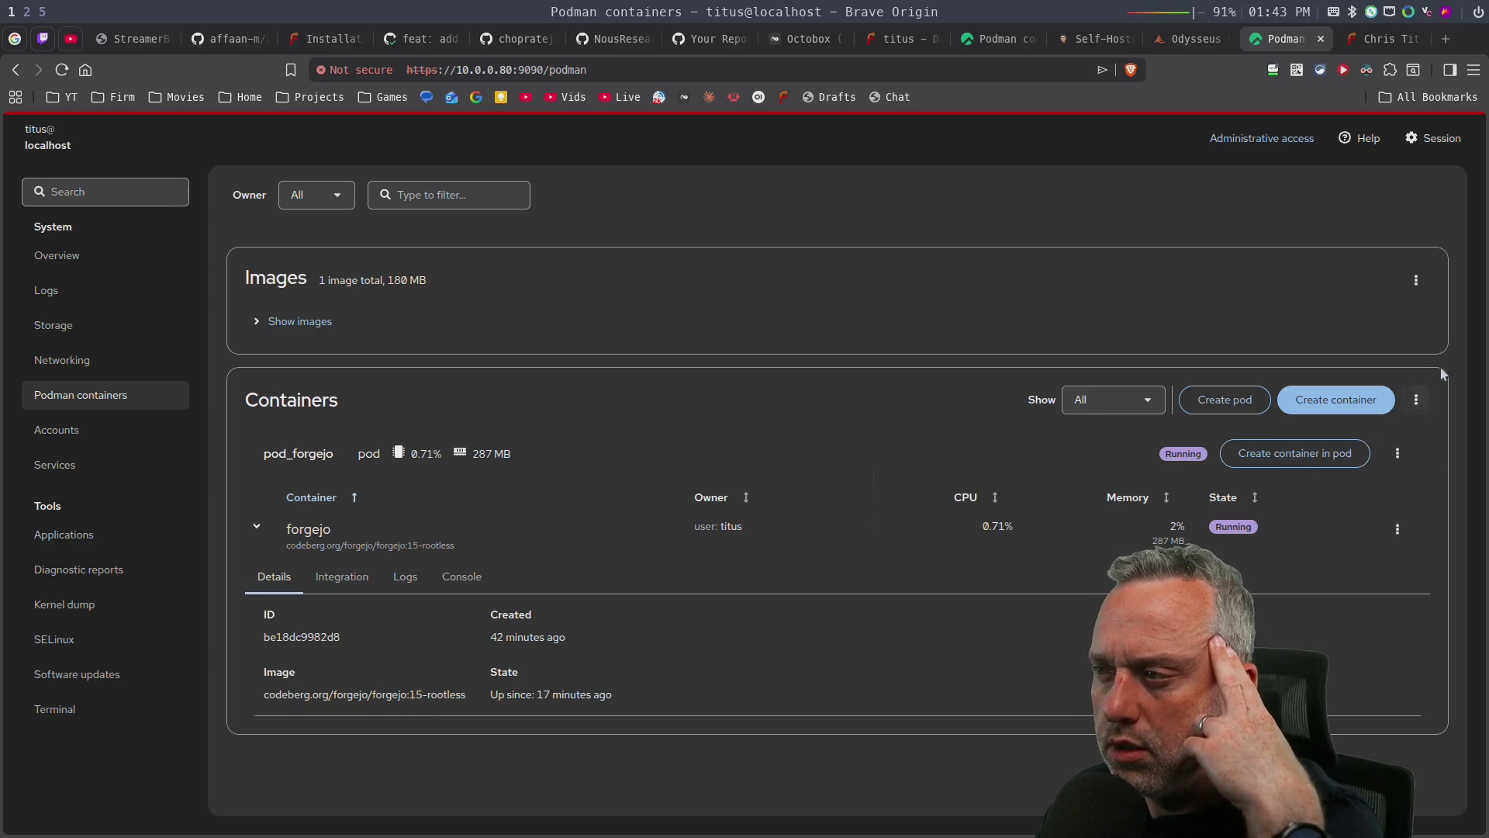
# Step: Show the downloaded images, peek at the forgejo image's actions, then go to Accounts
pyautogui.click(314, 321)
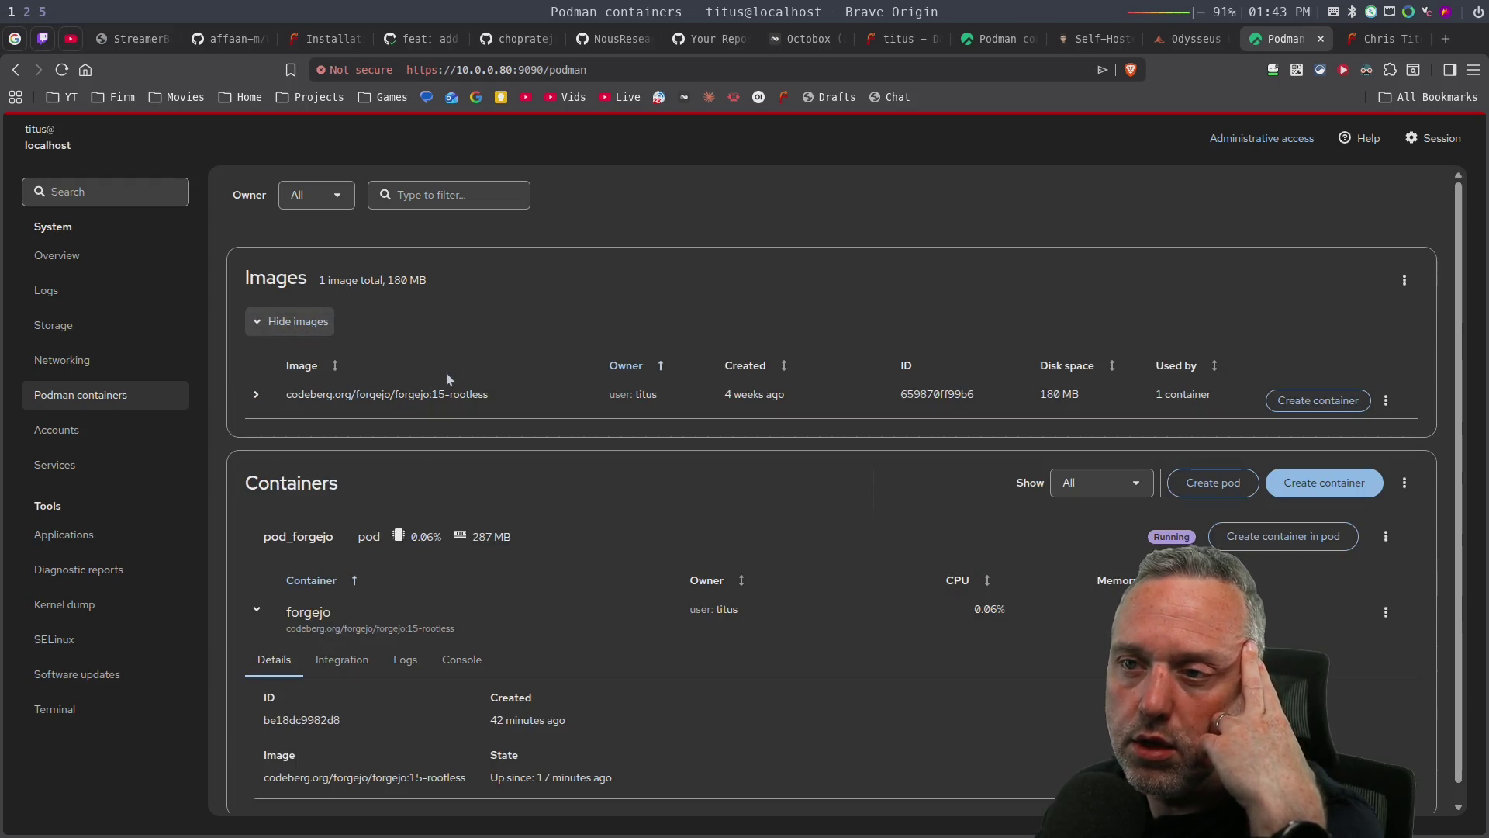
pyautogui.click(1387, 400)
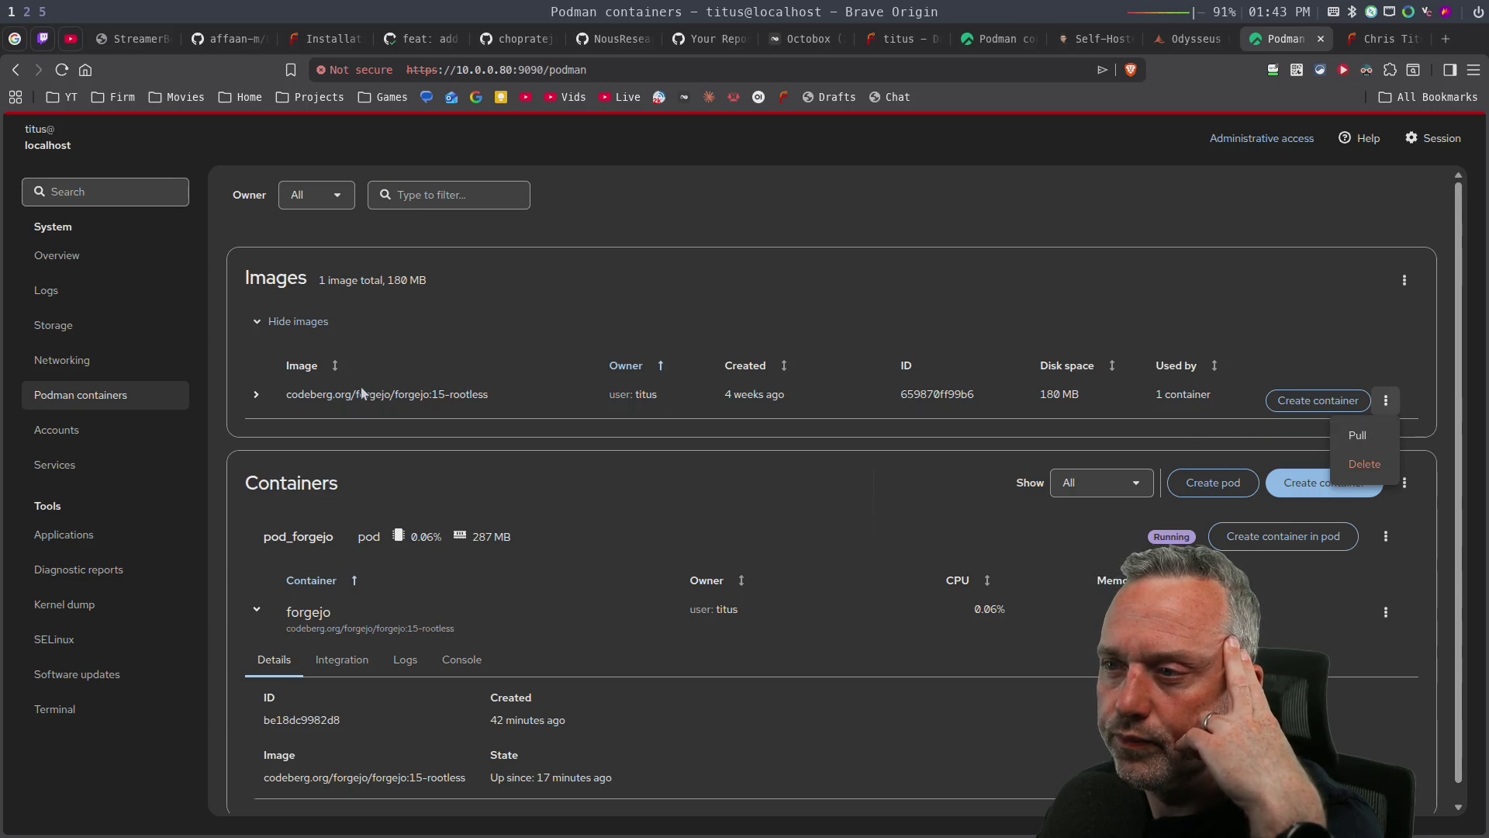
pyautogui.click(843, 258)
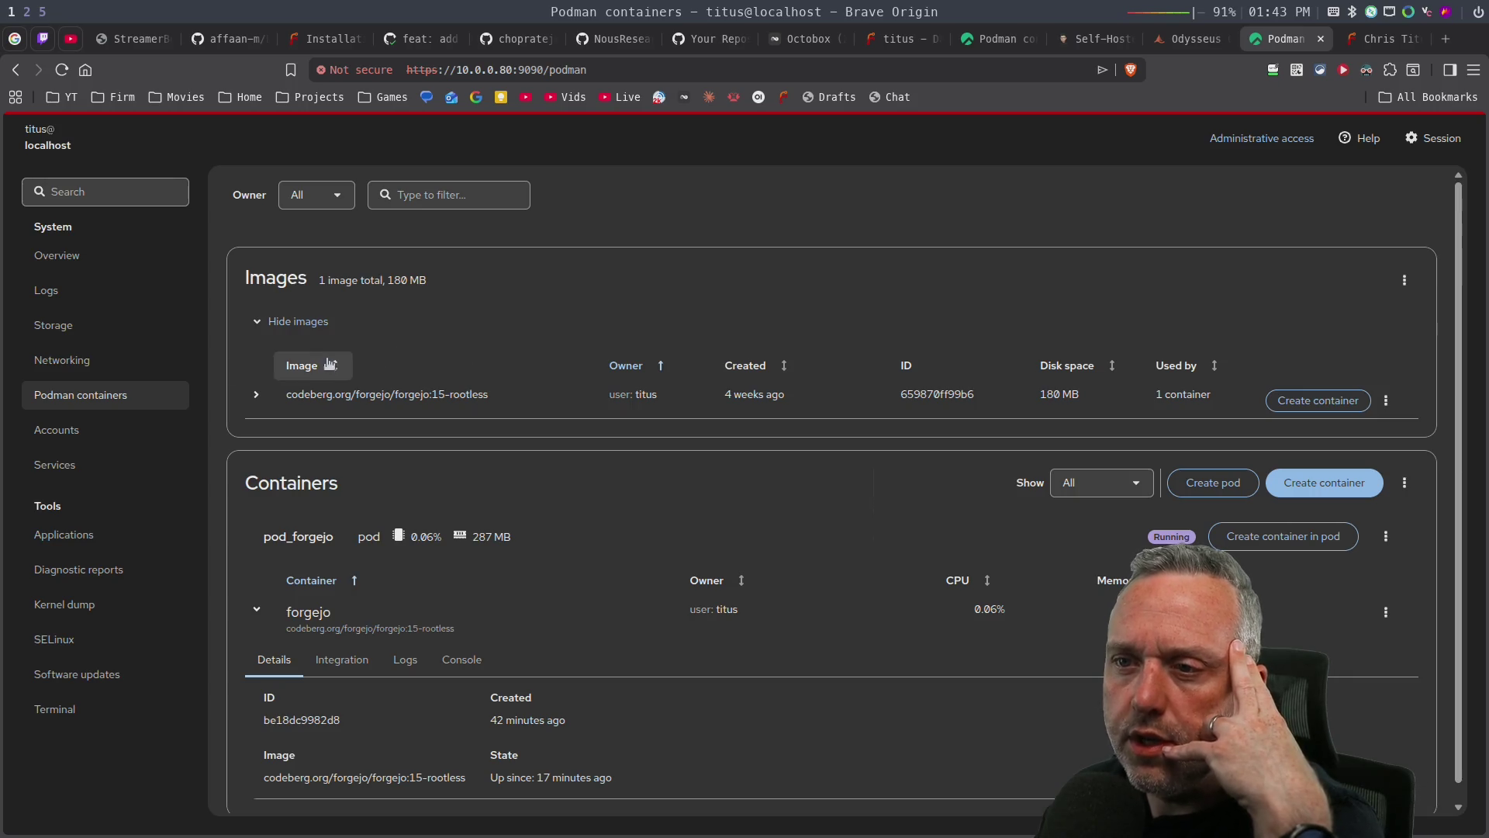
pyautogui.click(69, 430)
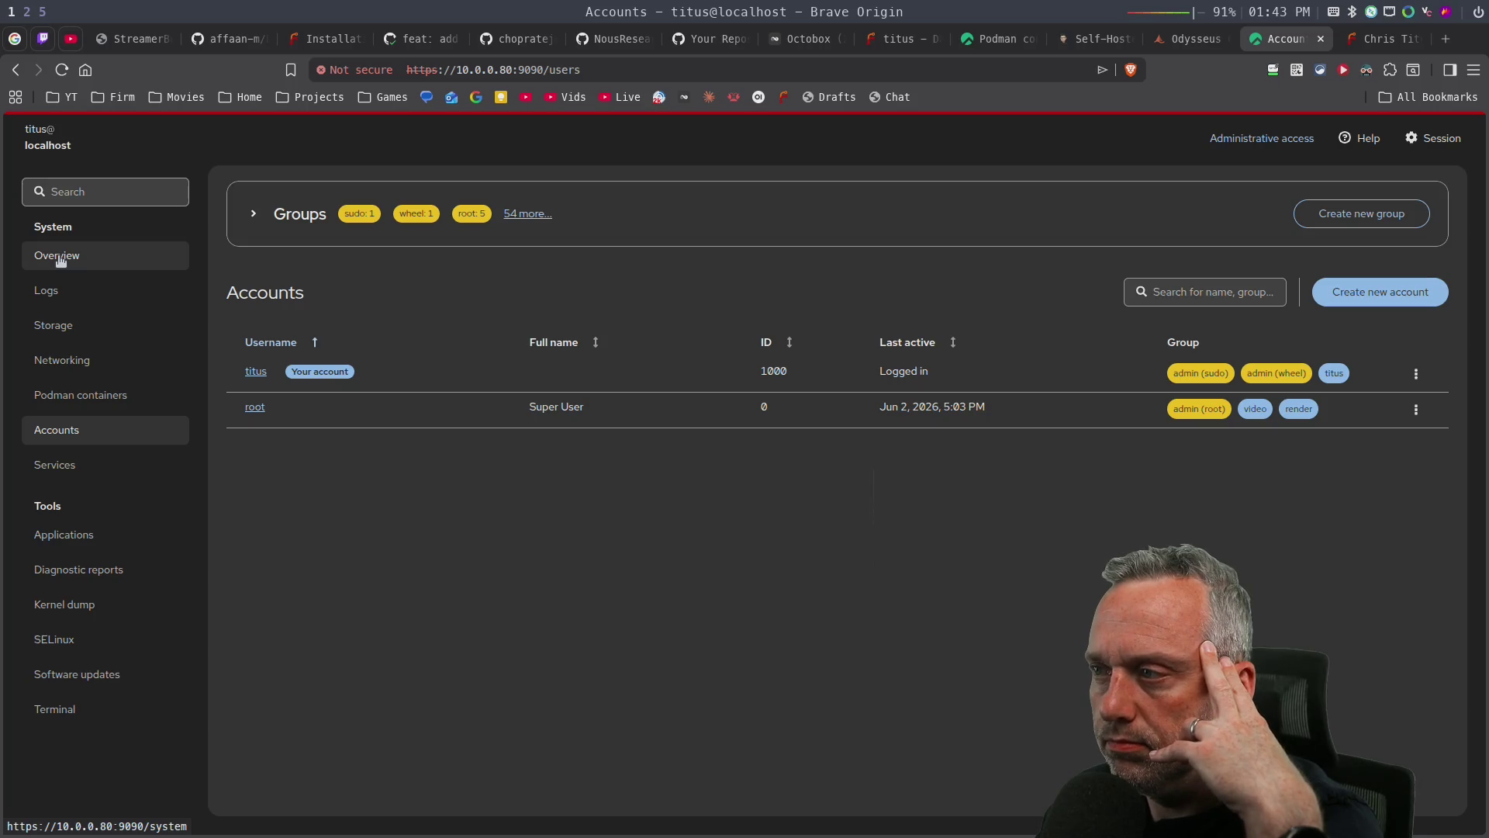
# Step: View the localhost system Overview in Cockpit, then switch to the StreamerBot chat tab
pyautogui.click(58, 260)
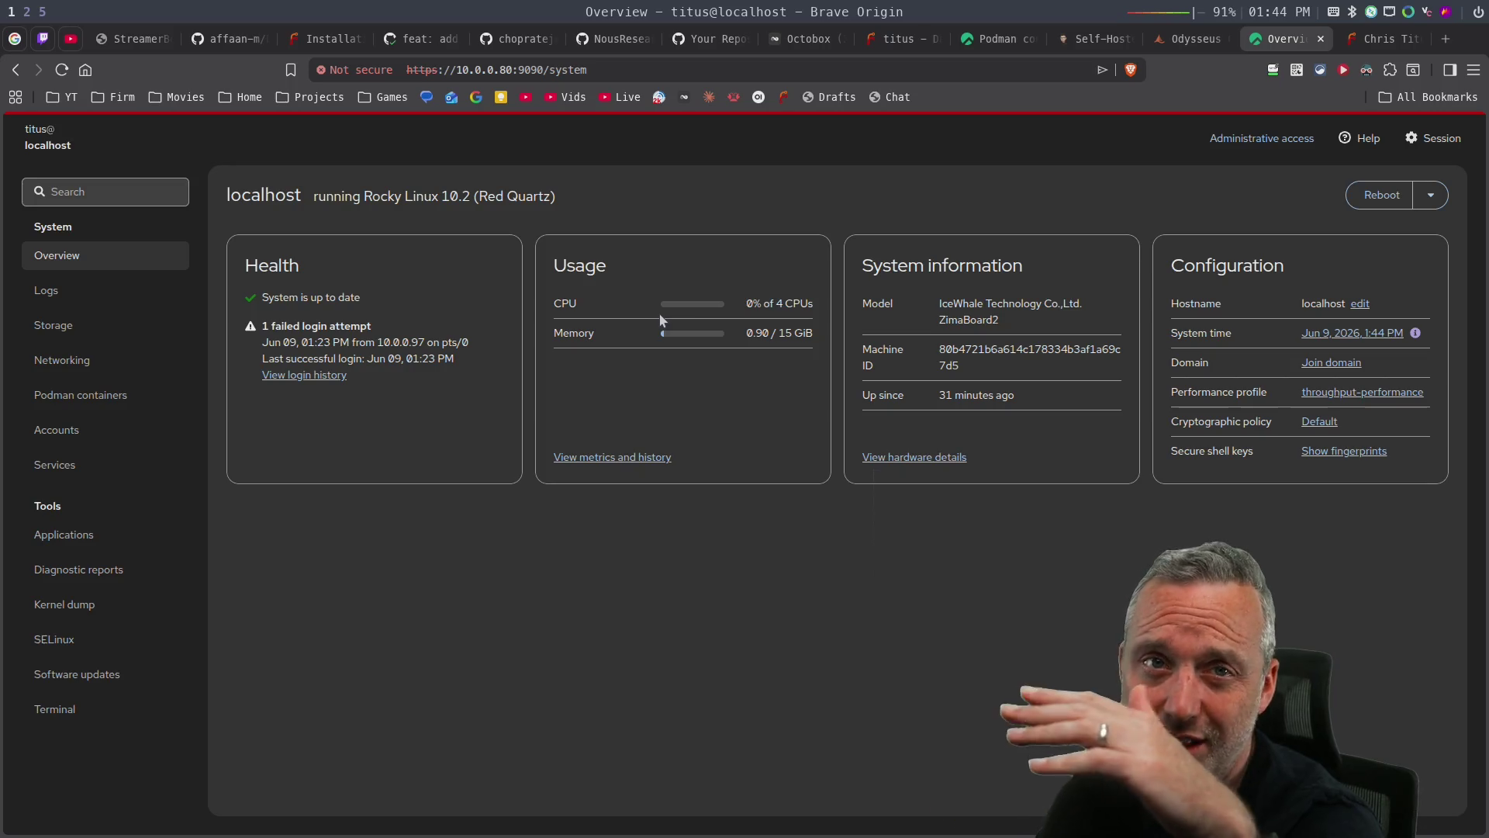
pyautogui.hotkey('ctrl', '4')
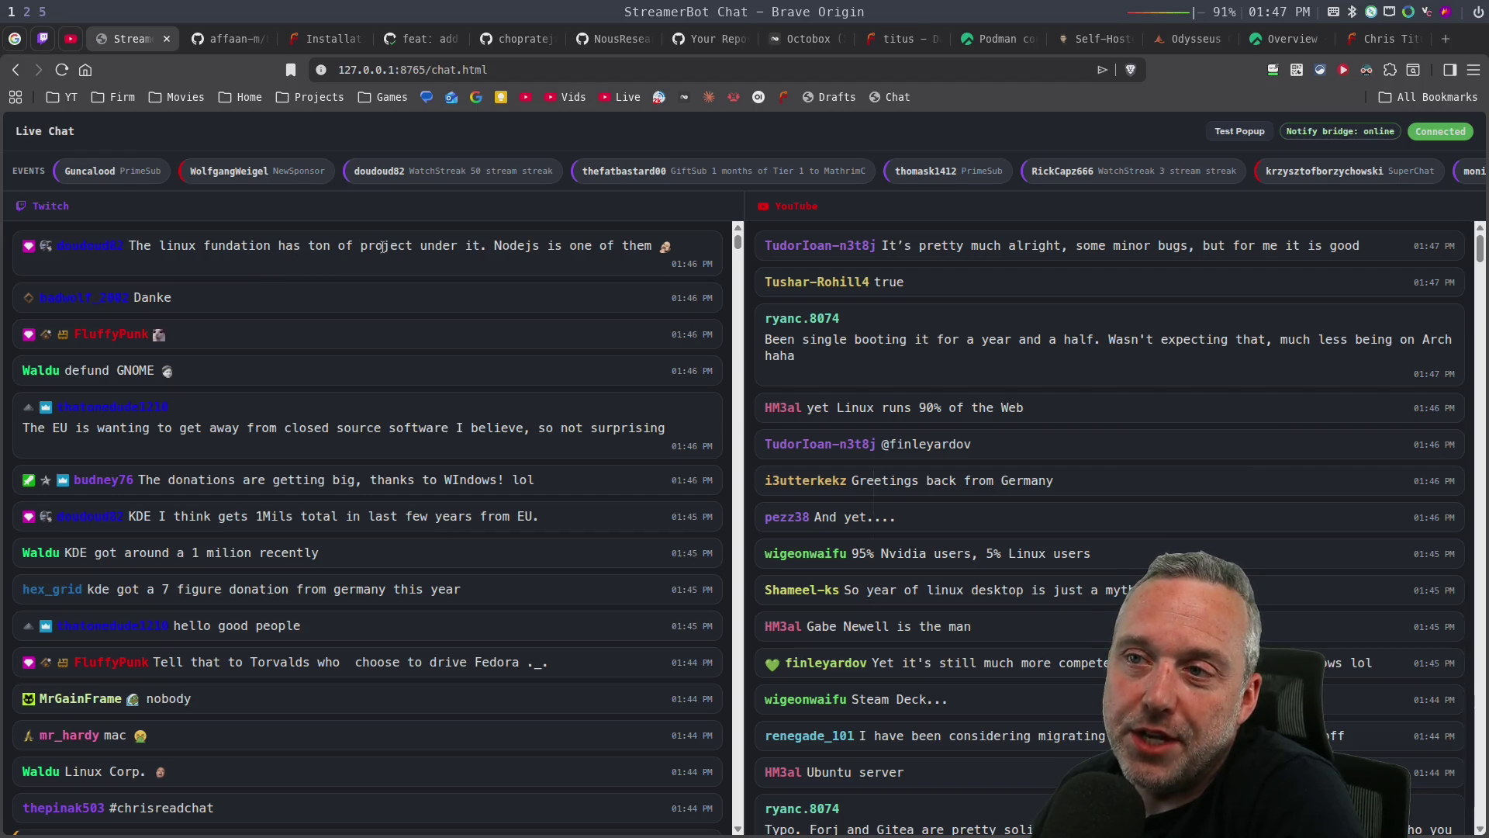
pyautogui.doubleClick(515, 246)
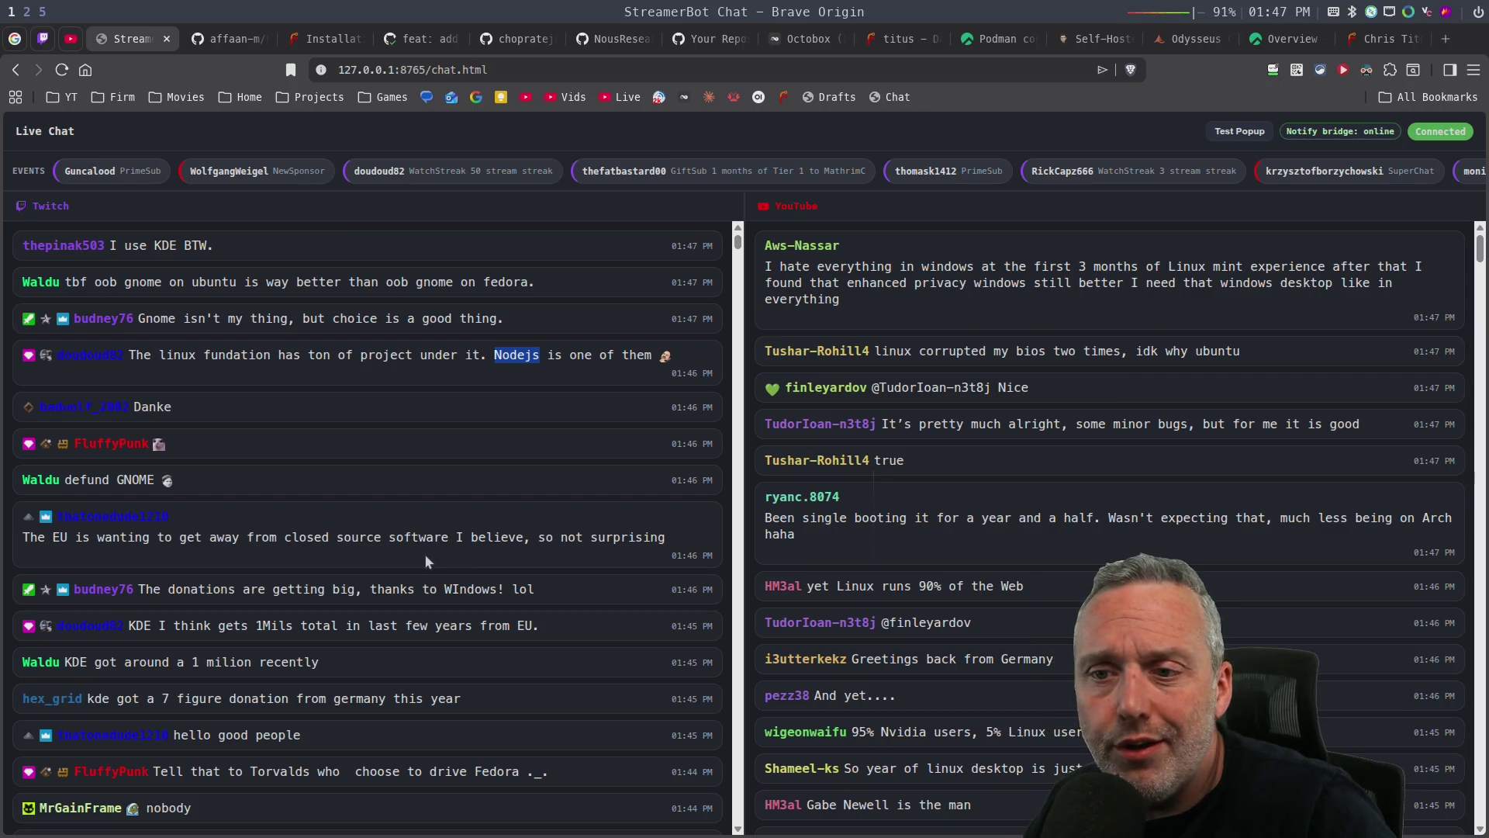
pyautogui.click(410, 721)
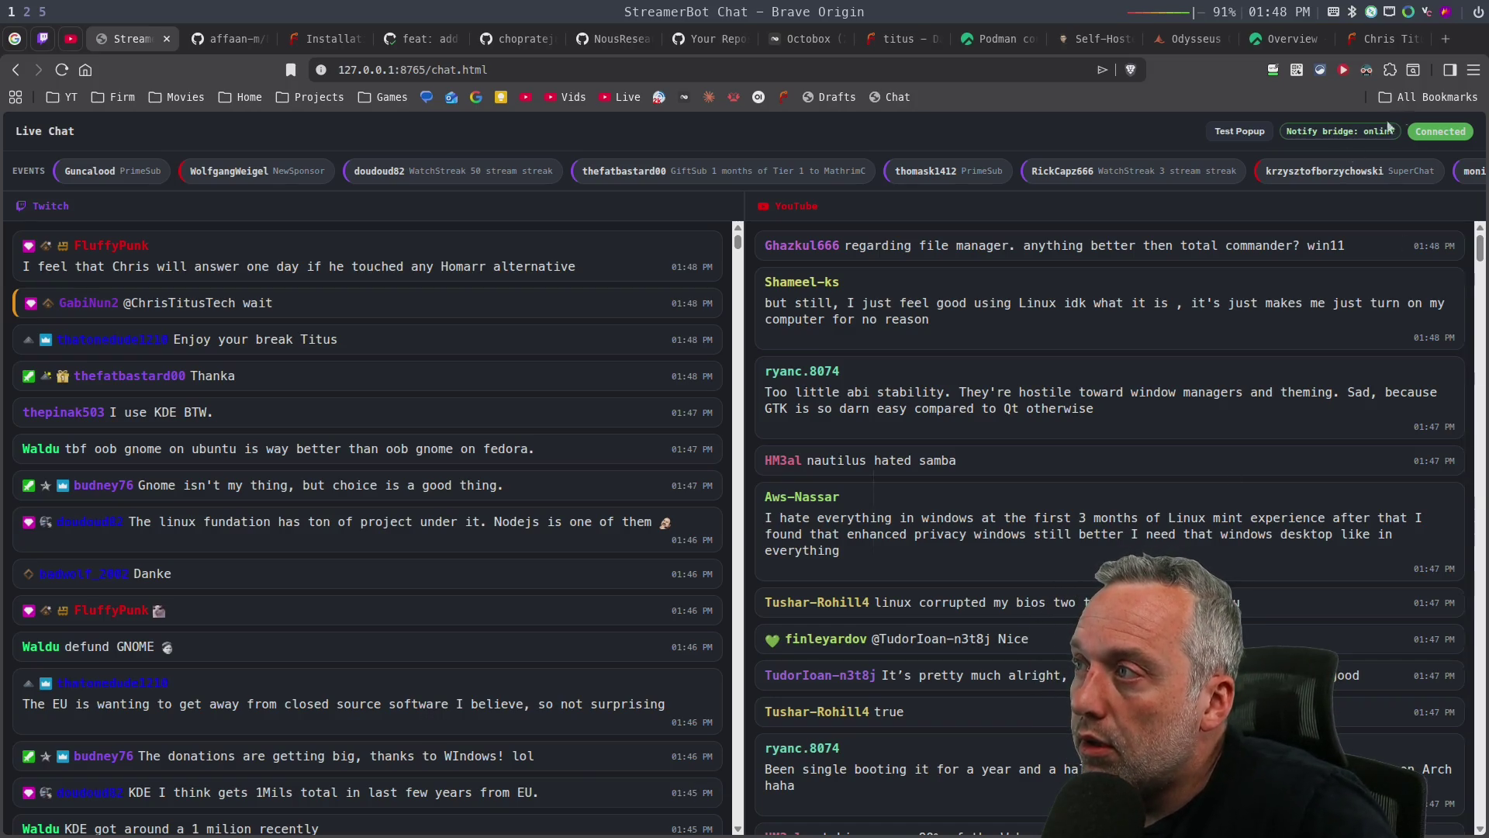
pyautogui.click(1446, 38)
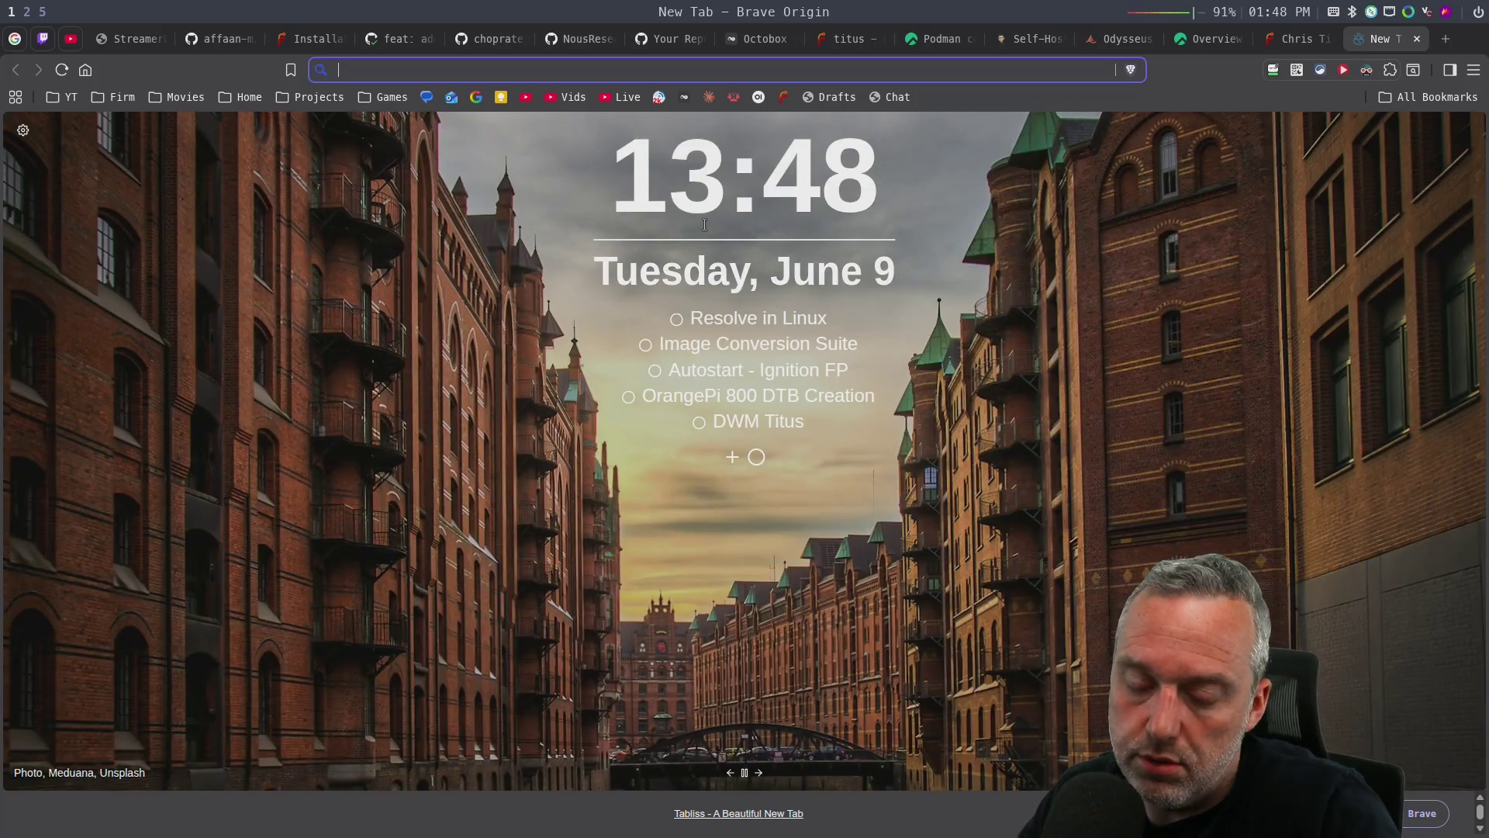
# Step: Go to amazon.com and search for 'The Linux Desktop Guide'
pyautogui.write('amazon.c')
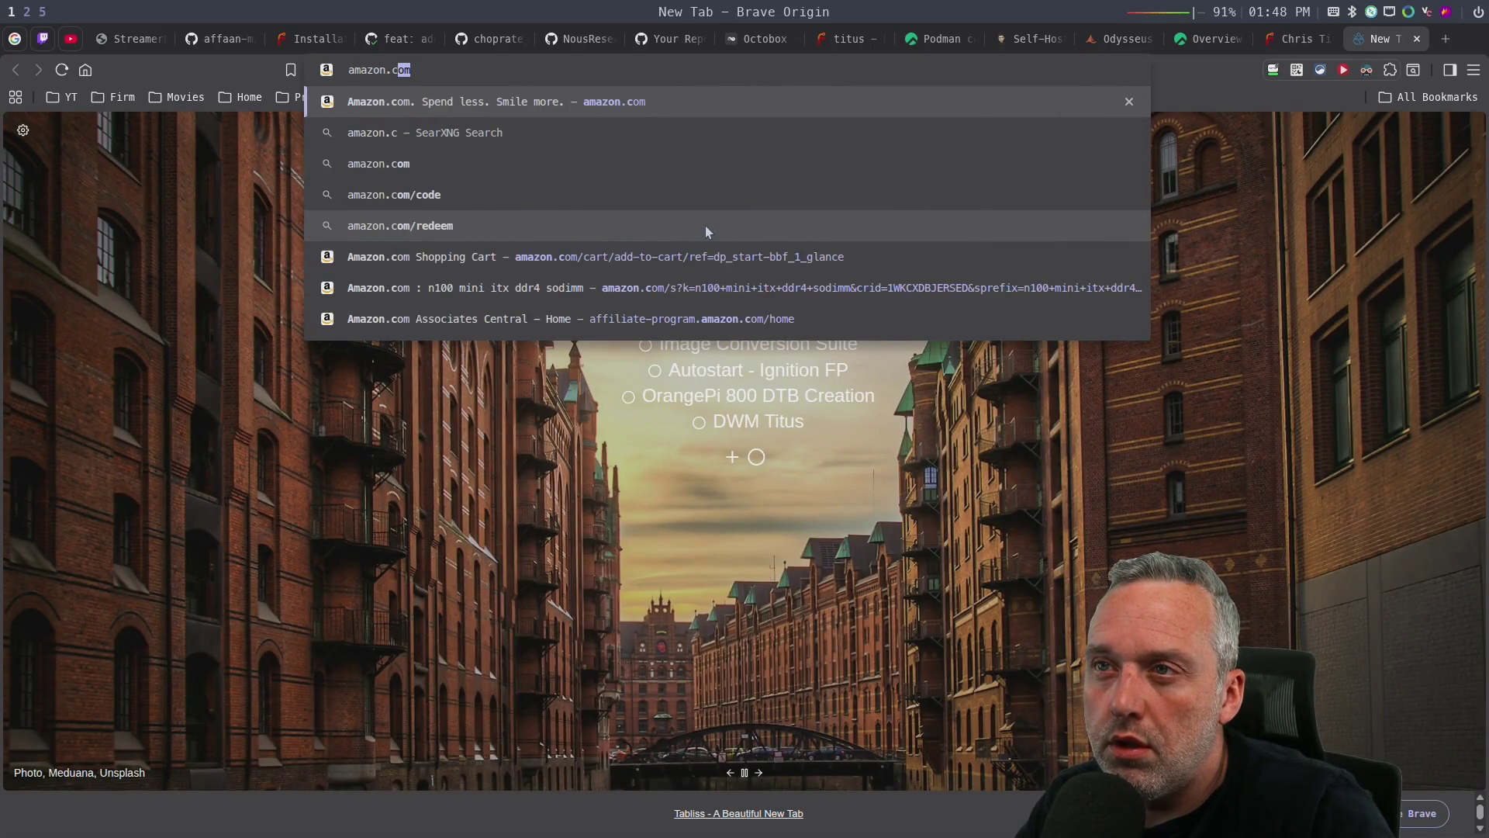
pyautogui.press('Return')
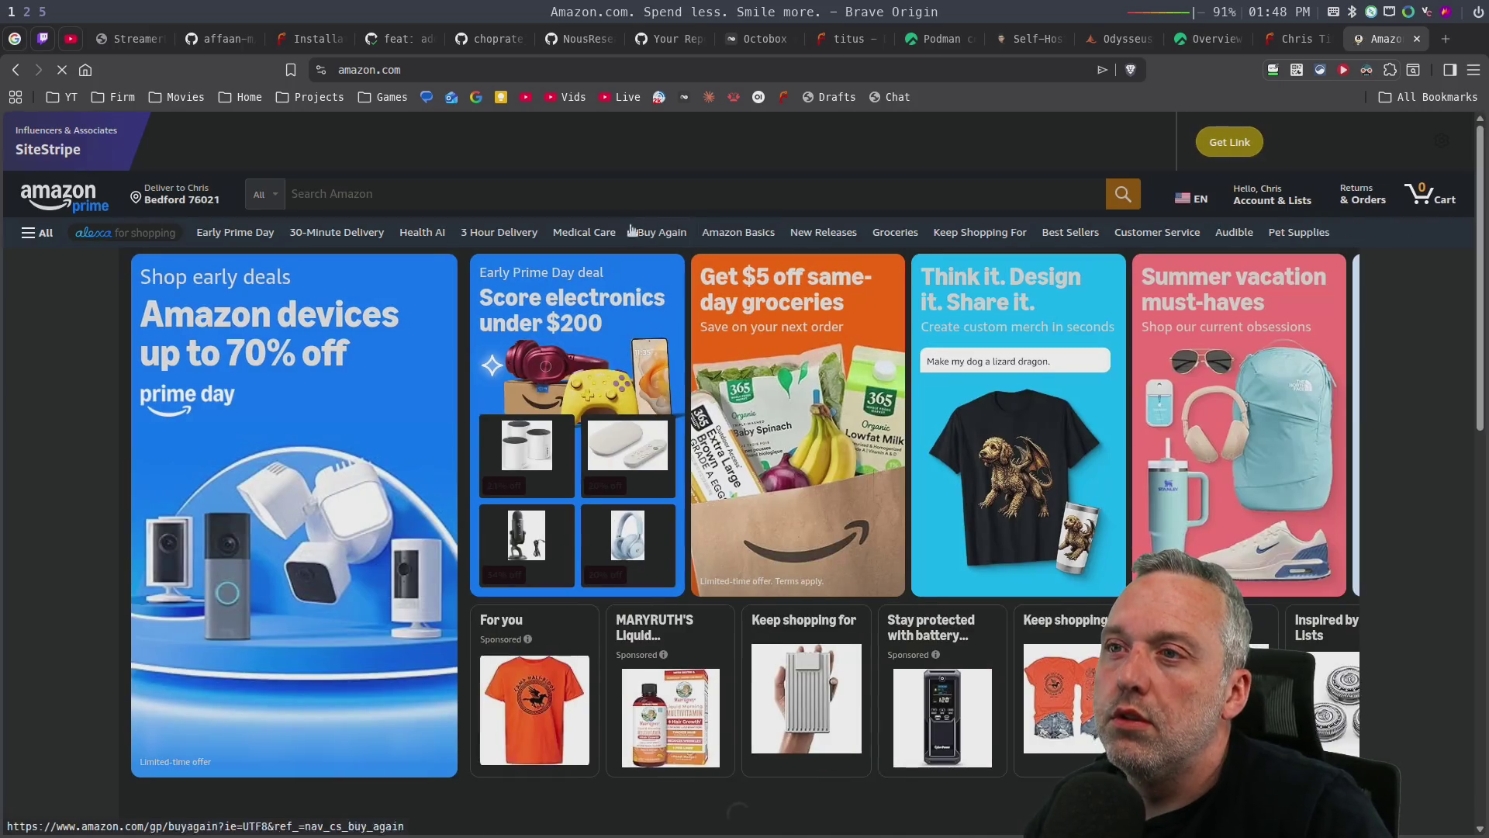
pyautogui.click(535, 187)
pyautogui.write('The Linu')
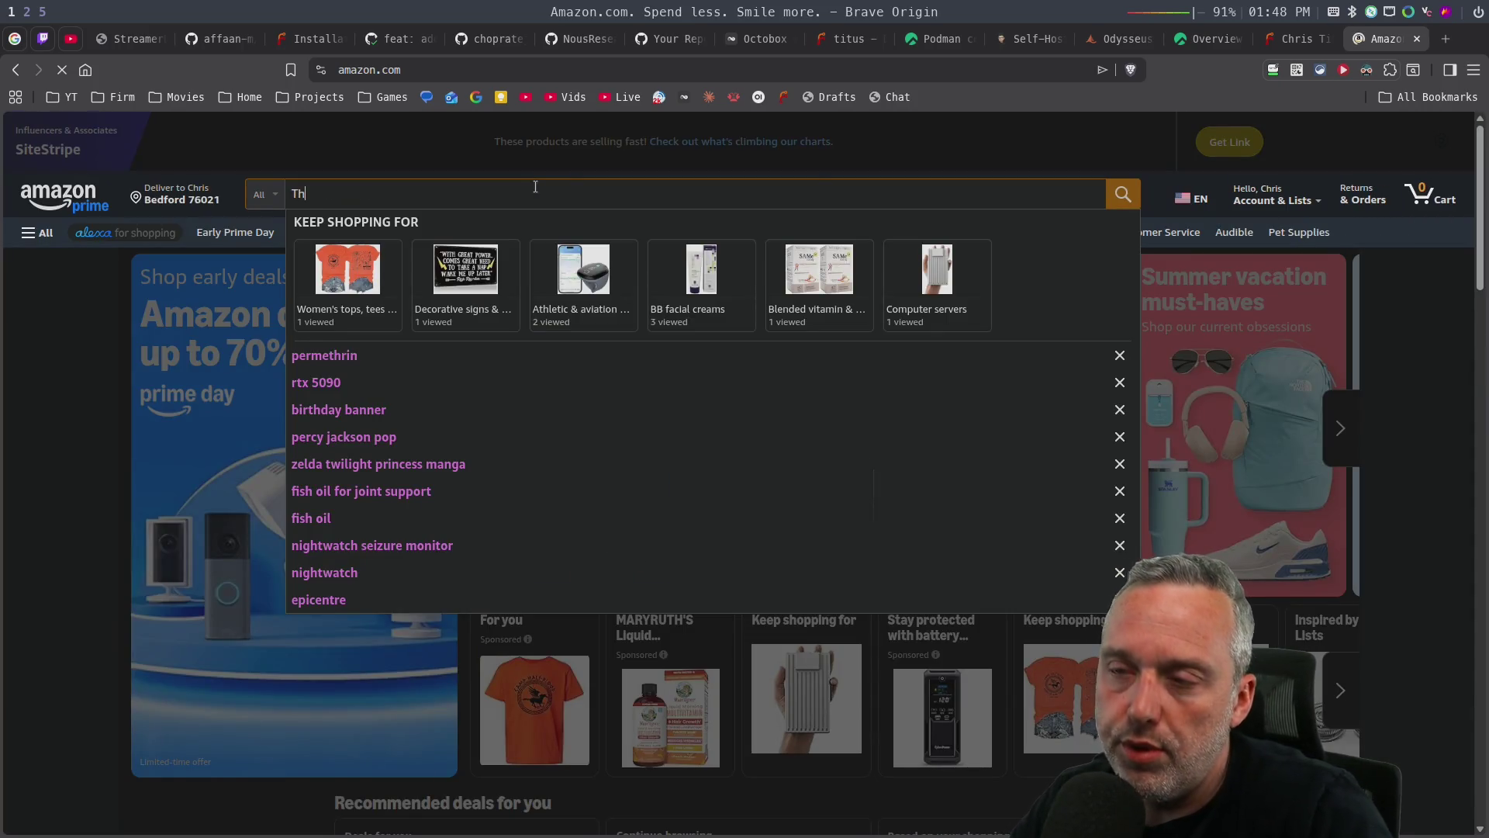
pyautogui.write('x Desktop Guid')
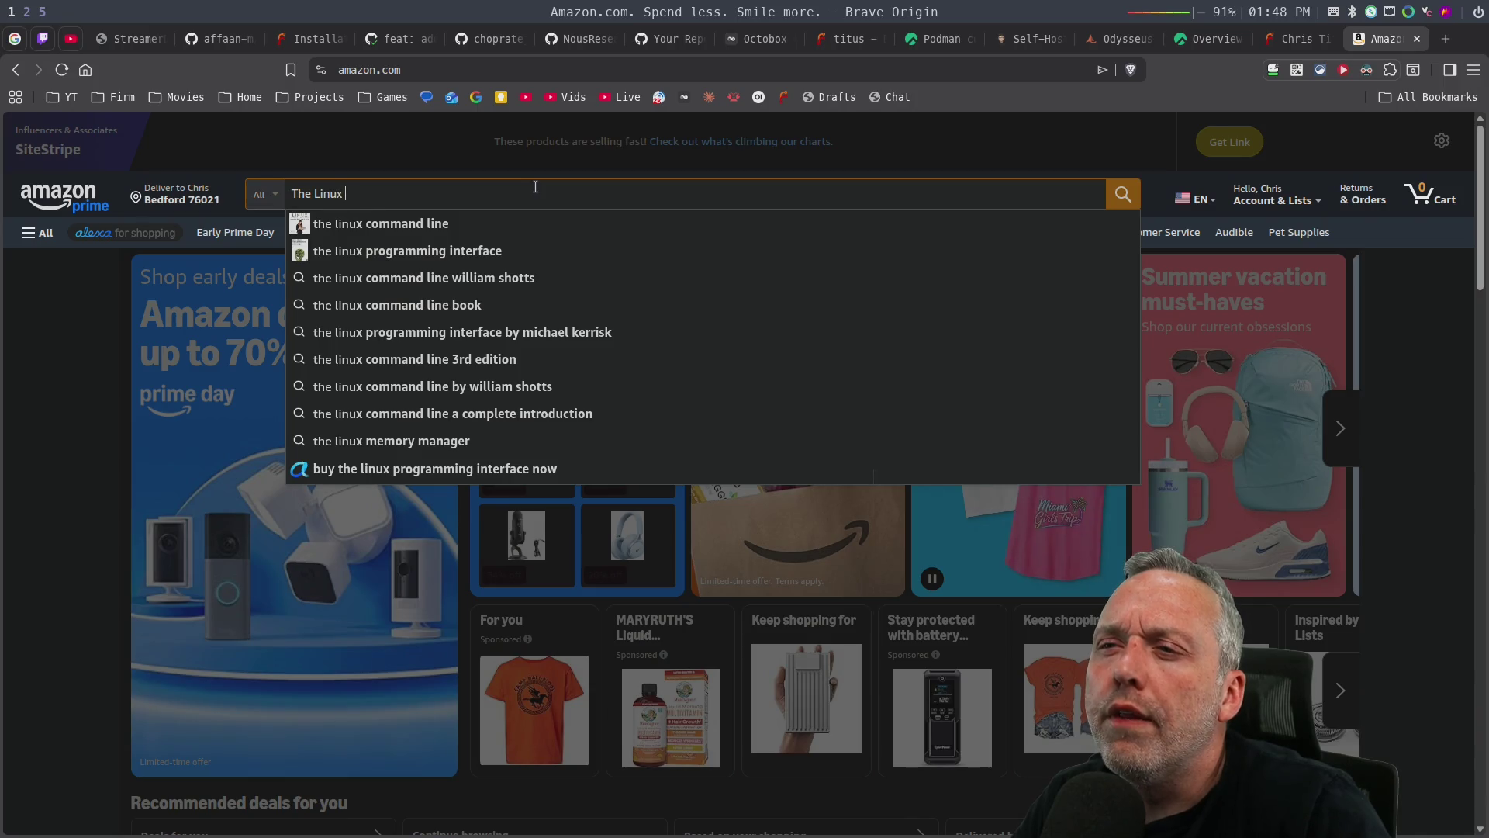
pyautogui.write('e')
pyautogui.press('Return')
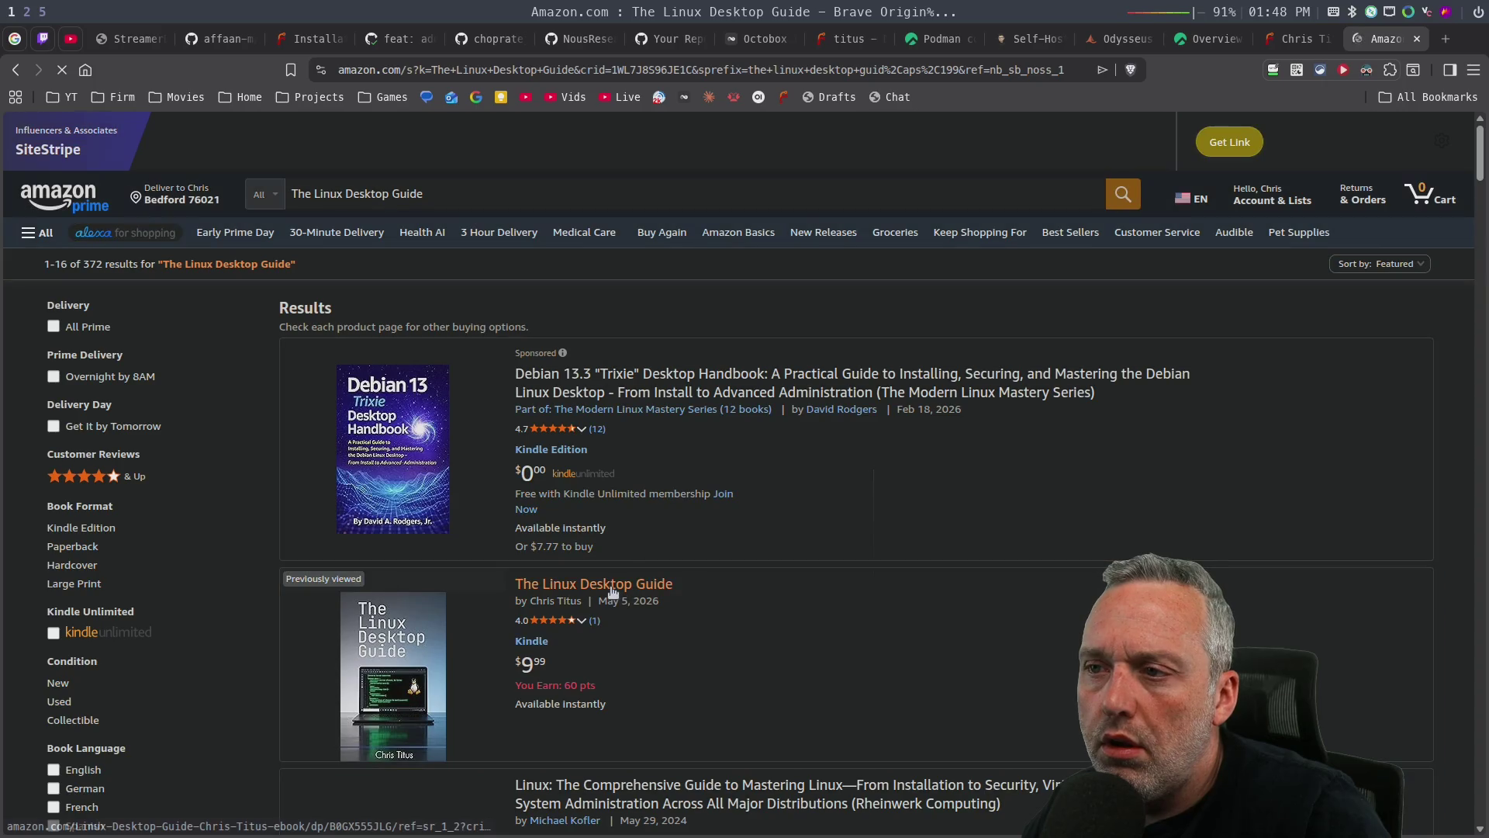
# Step: Open the Kindle eBook result and expand its full description
pyautogui.click(612, 587)
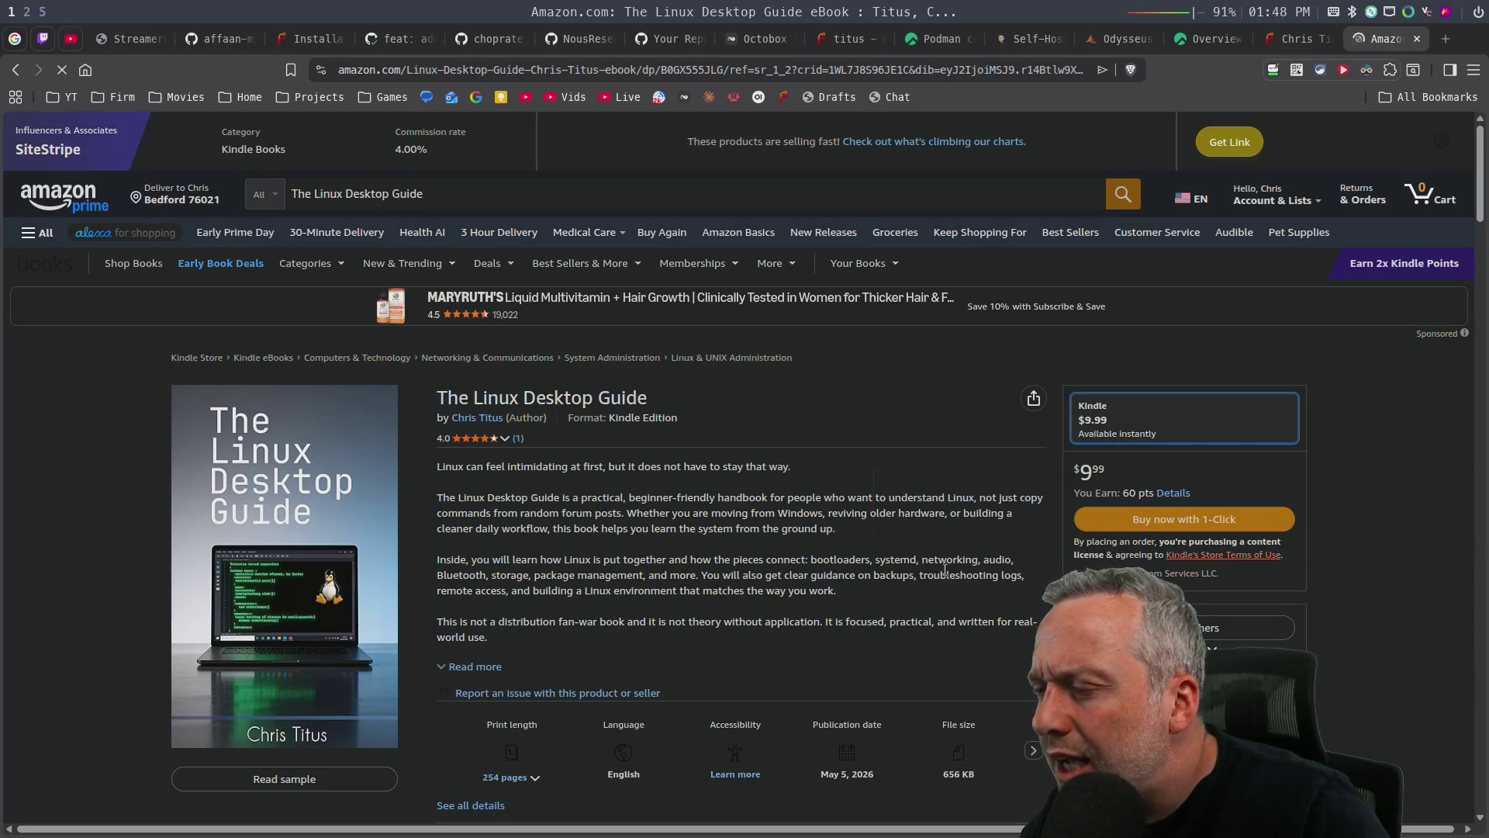
pyautogui.scroll(-3, 743, 550)
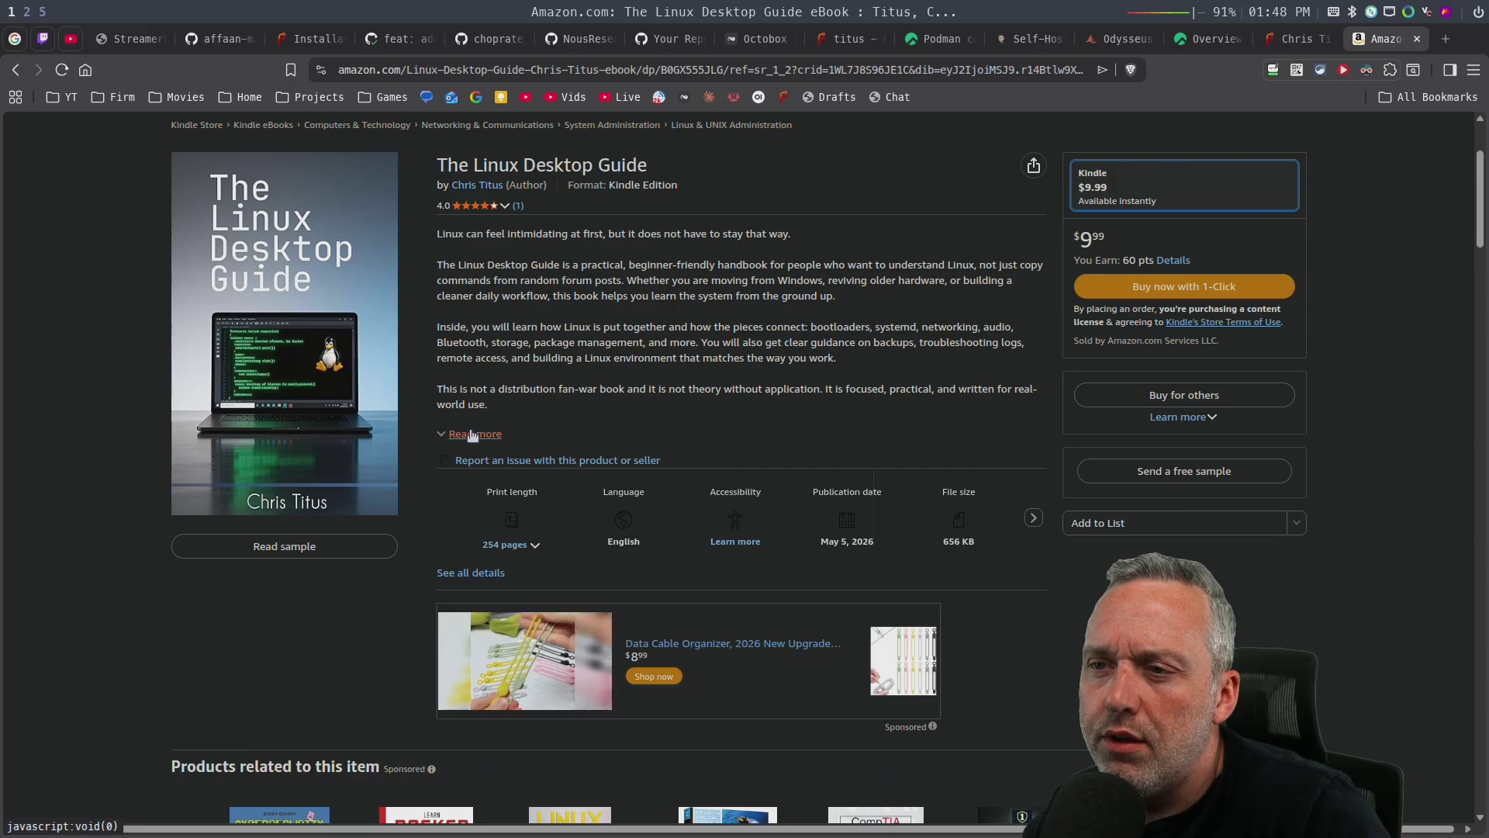
pyautogui.click(473, 434)
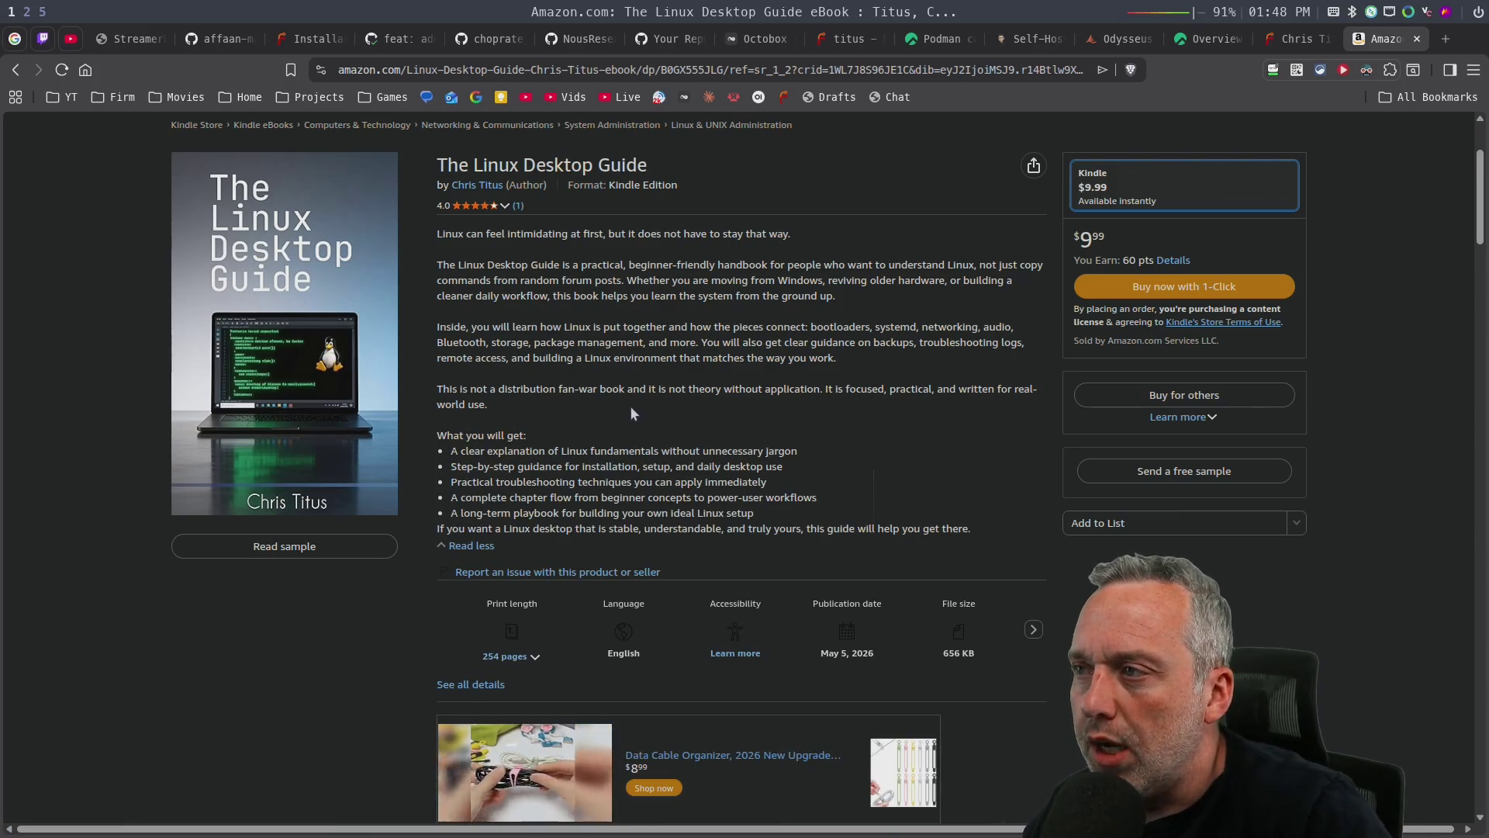